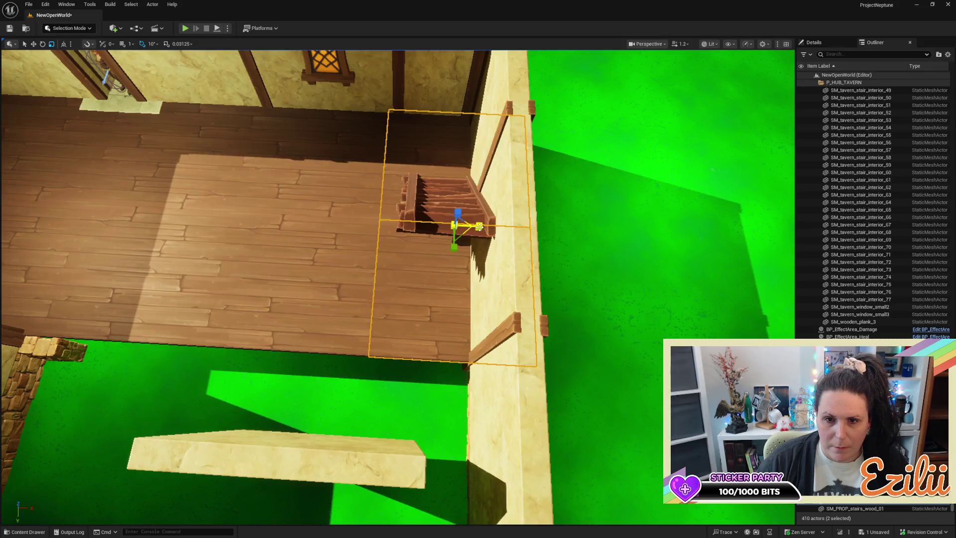
Step: Slide the wooden staircase left along the upper floor, then view the tavern from overhead
left_click_drag(477, 227, 457, 234)
left_click_drag(554, 211, 555, 211)
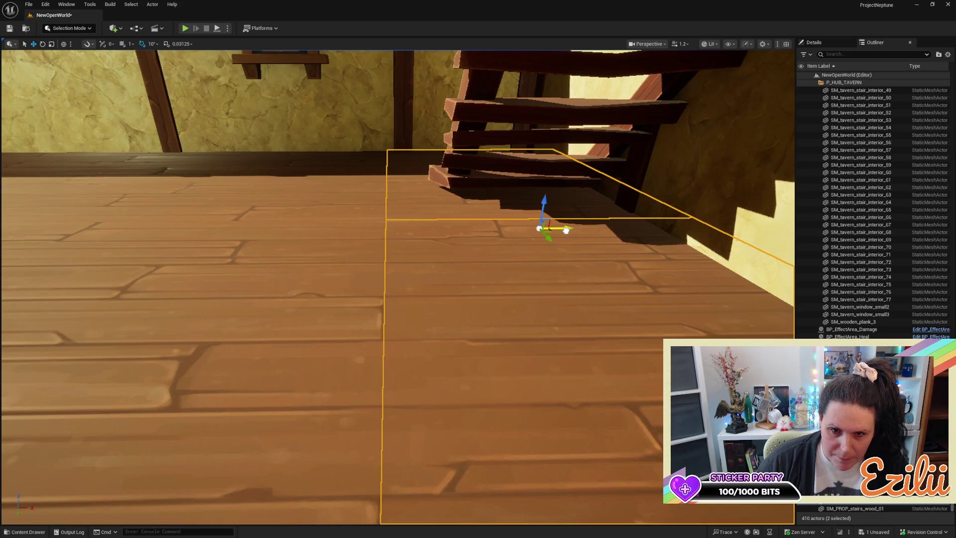
left_click_drag(566, 230, 565, 228)
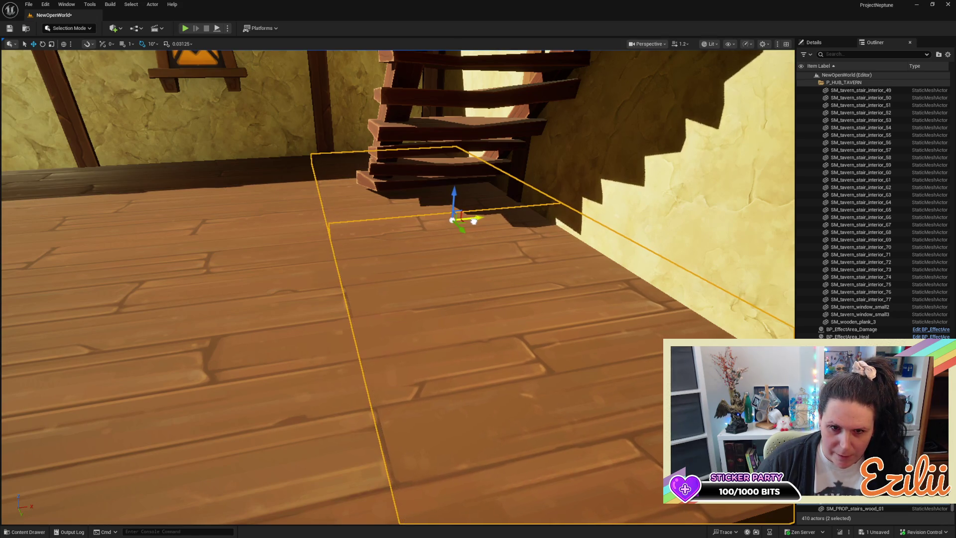
mouse_move(553, 287)
left_mouse_down()
mouse_move(553, 215)
mouse_move(518, 256)
mouse_move(444, 267)
mouse_move(458, 297)
left_mouse_up()
left_click(367, 324)
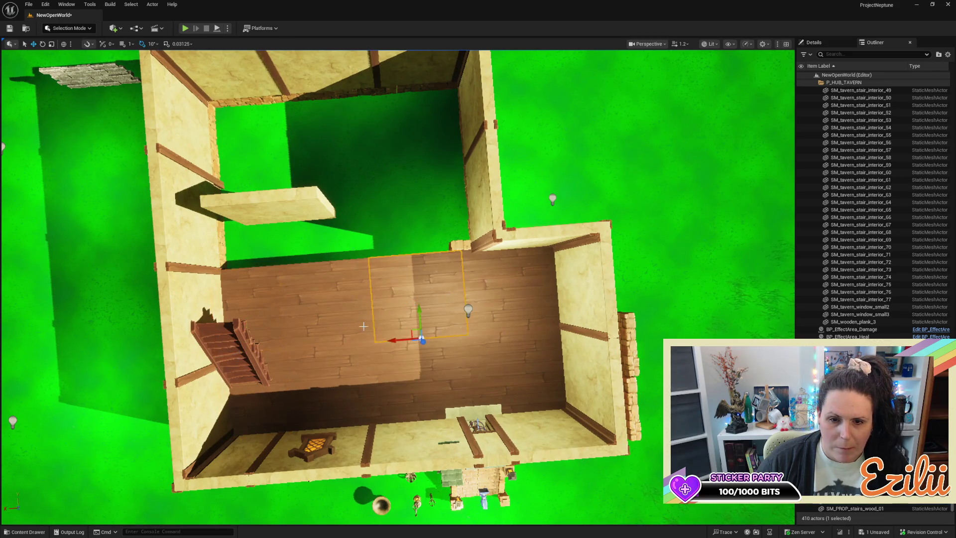
Step: Select eight floor planks and scale them down to a shallower depth
left_click(304, 301, "ctrl")
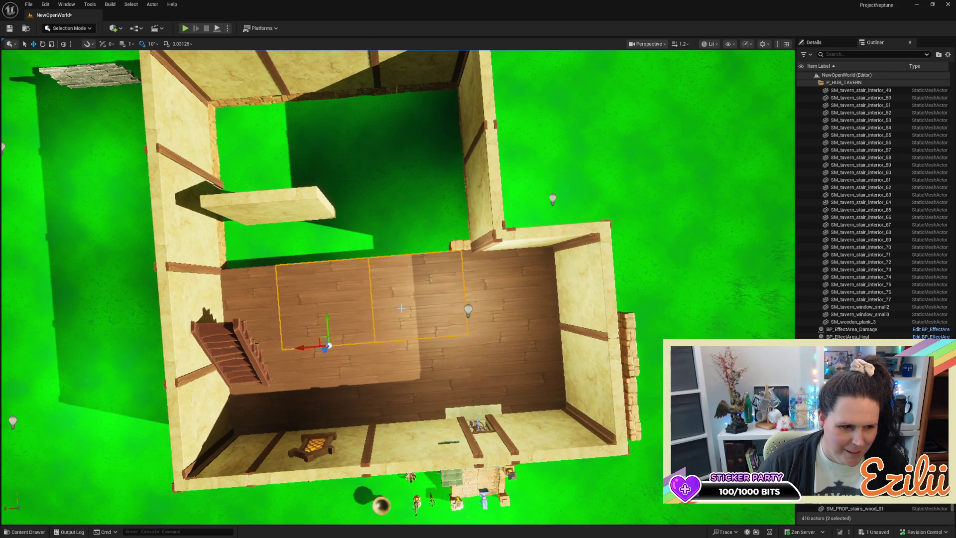
left_click(521, 307, "ctrl")
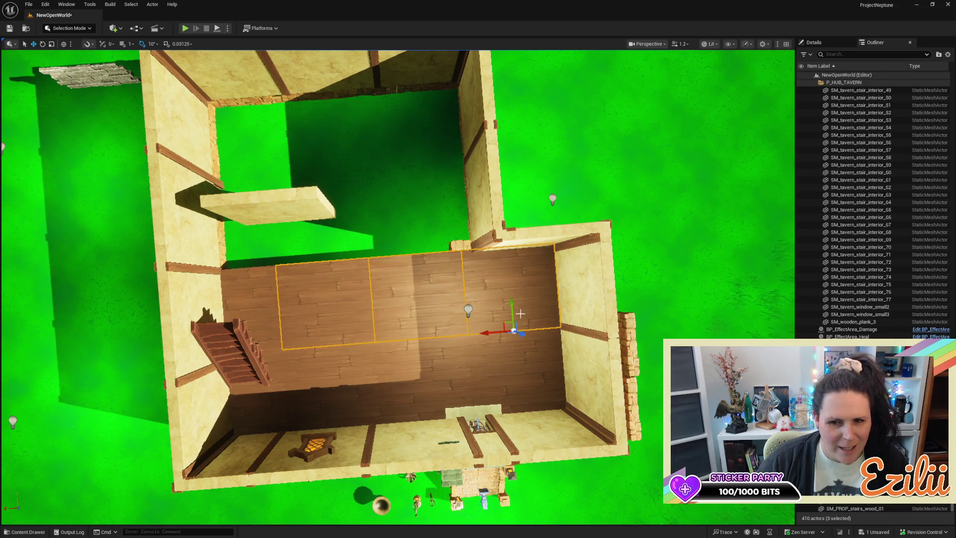
left_click(511, 375, "ctrl")
left_click(398, 380, "ctrl")
left_click(337, 385, "ctrl")
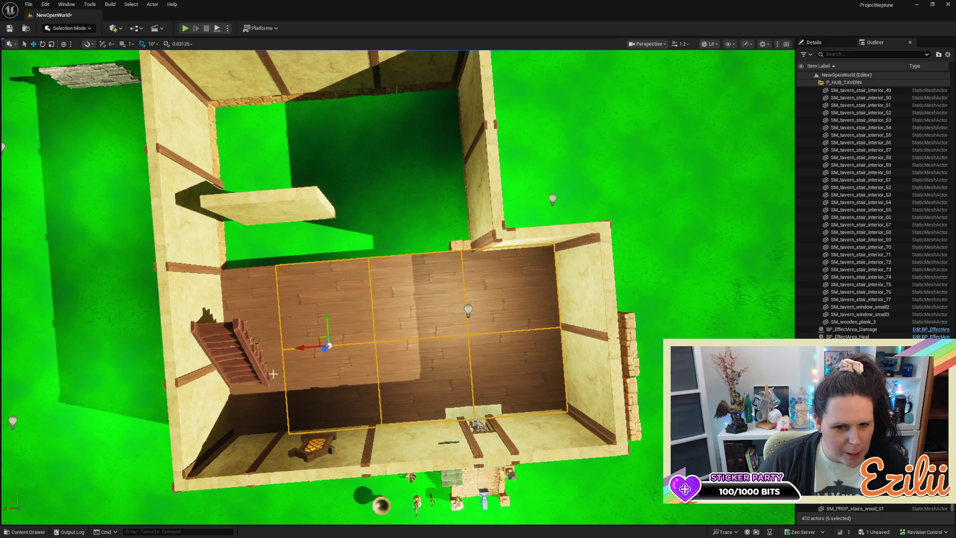
left_click(243, 312, "ctrl")
left_click(256, 397, "ctrl")
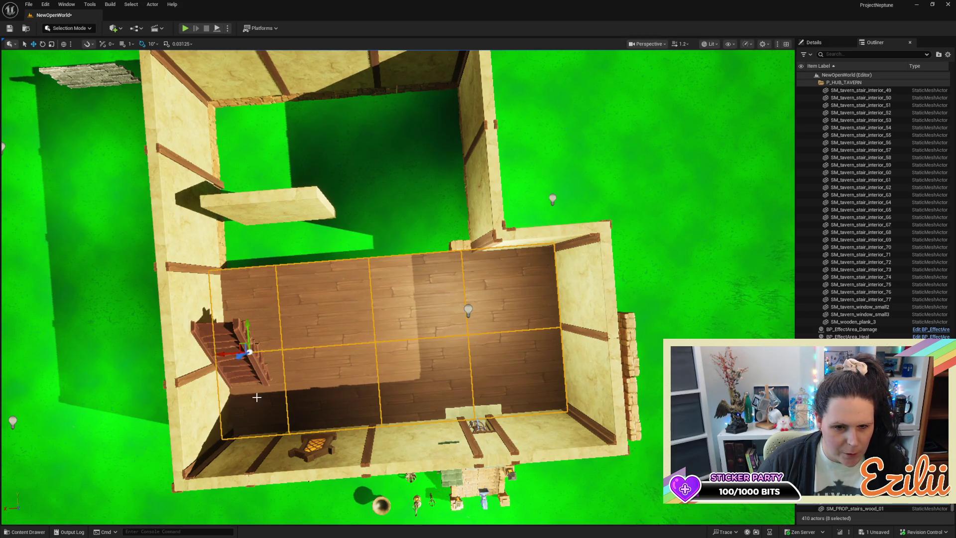
key("r")
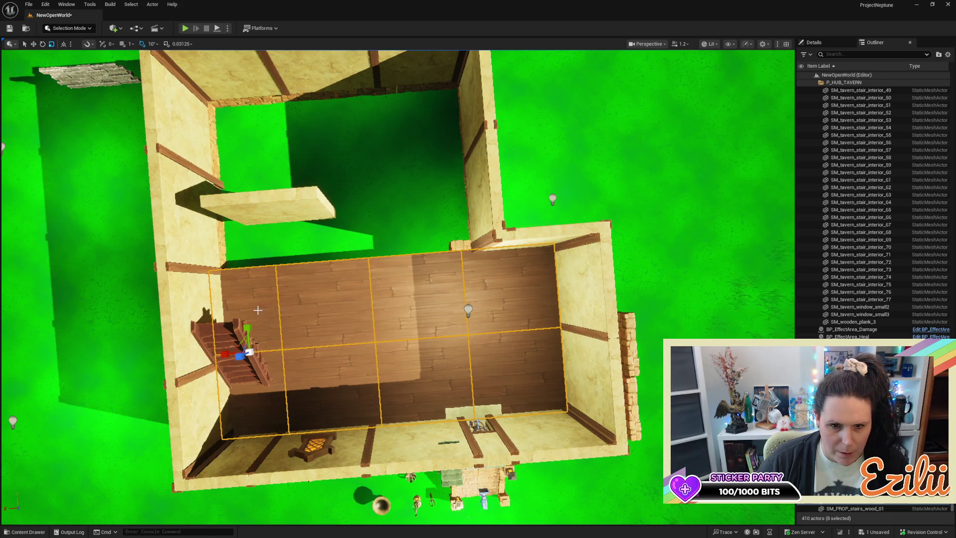
mouse_move(249, 329)
left_mouse_down()
mouse_move(249, 350)
mouse_move(245, 326)
mouse_move(238, 346)
left_mouse_up()
Step: Duplicate four planks upward as a new row extending the floor
key("w")
left_click(535, 320)
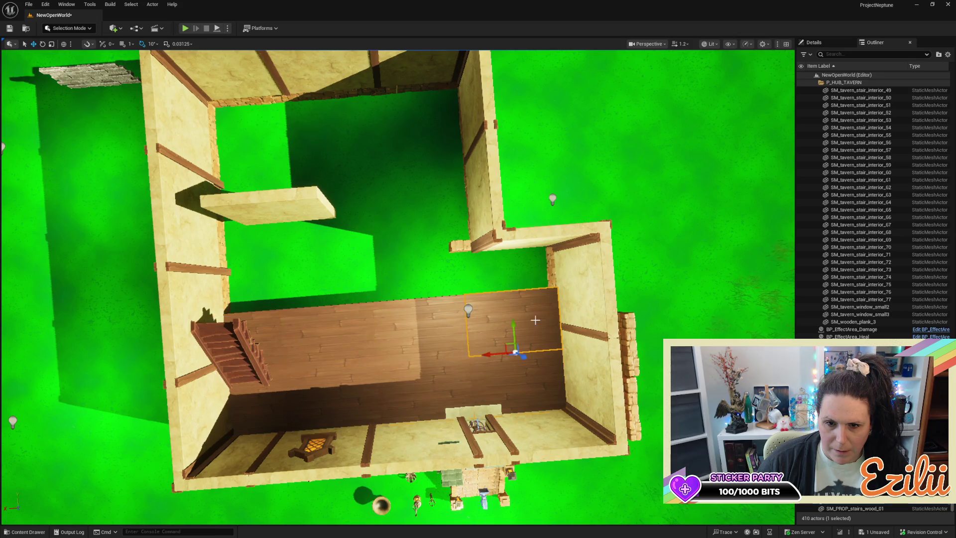
left_click(372, 323, "ctrl")
left_click(287, 334, "ctrl")
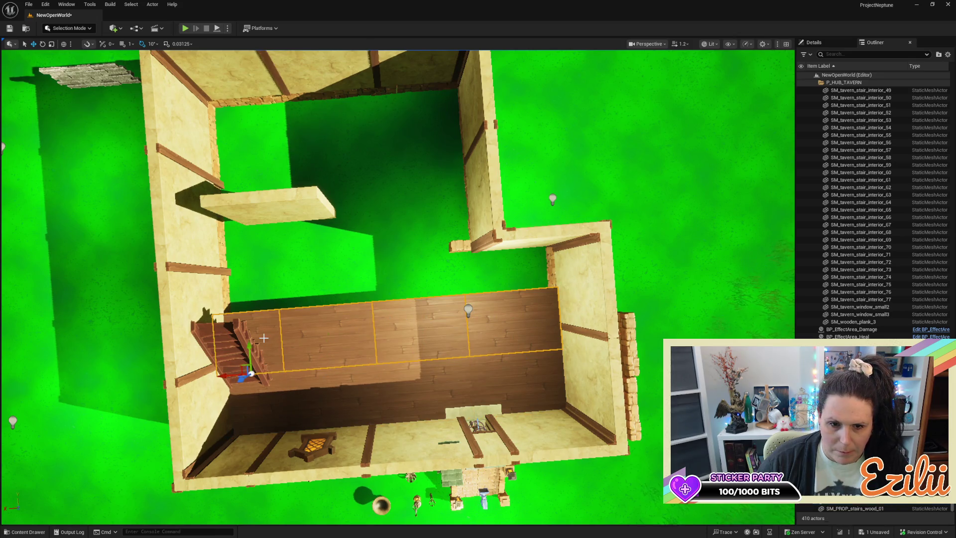
left_click(251, 346, "ctrl")
mouse_move(248, 349)
left_mouse_down()
mouse_move(247, 280)
mouse_move(279, 287)
mouse_move(329, 269)
left_mouse_up()
key("a")
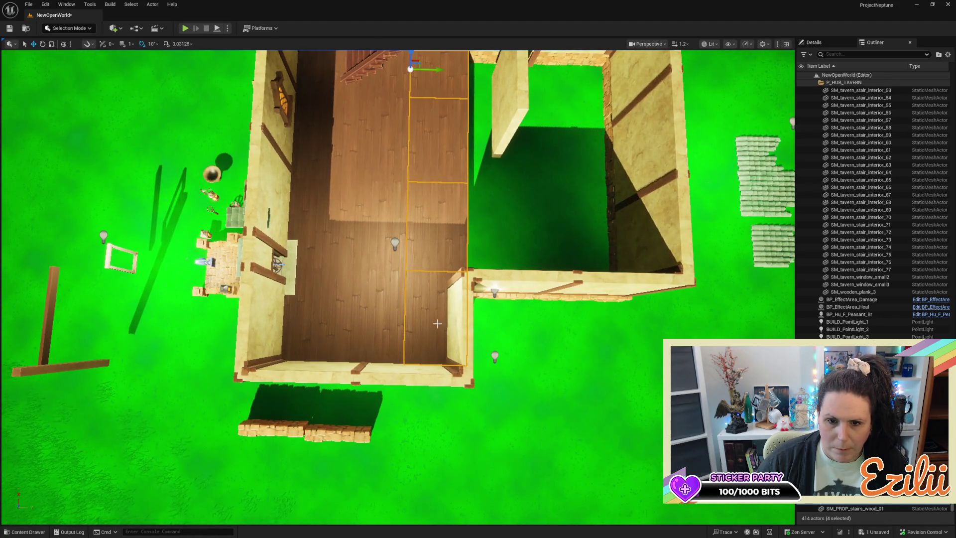
Step: Add the remaining planks to select all twelve tiles and scale them slightly
left_click(380, 302, "ctrl")
left_click(318, 309, "ctrl")
left_click(324, 224, "ctrl")
left_click(374, 187, "ctrl")
left_click(344, 88, "ctrl")
left_click(388, 88, "ctrl")
left_click(337, 144, "ctrl")
left_click(378, 135, "ctrl")
key("r")
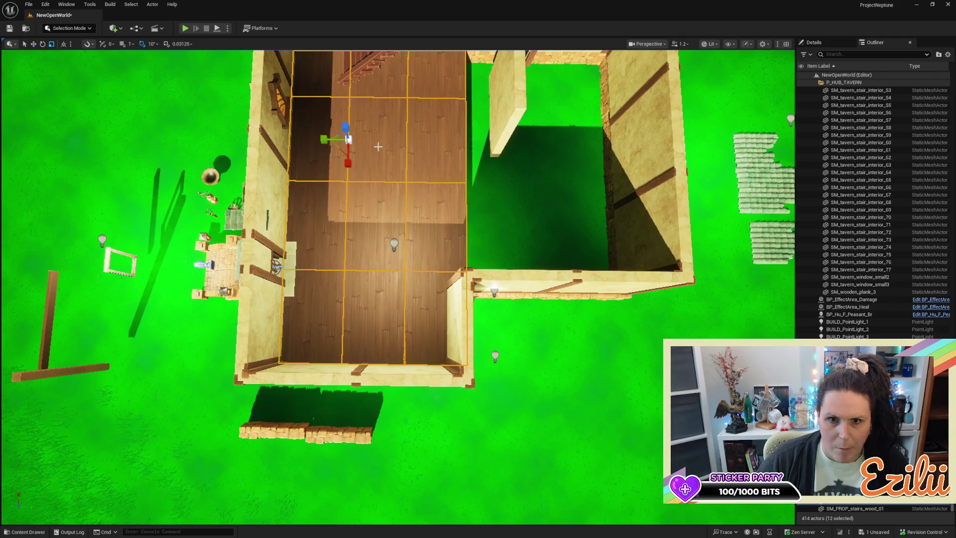
left_click_drag(324, 138, 323, 138)
Step: Undo the mis-scale and narrow the twelve floor tiles uniformly again
left_click(324, 138)
key("w")
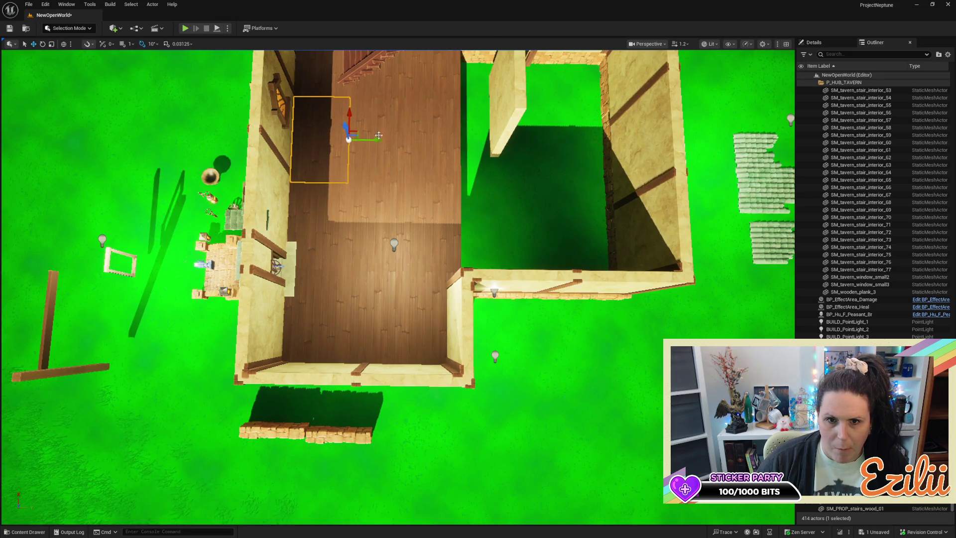
mouse_move(516, 192)
left_mouse_down()
mouse_move(448, 224)
mouse_move(186, 248)
mouse_move(554, 209)
mouse_move(537, 219)
mouse_move(533, 203)
left_mouse_up()
key("ctrl+z")
key("r")
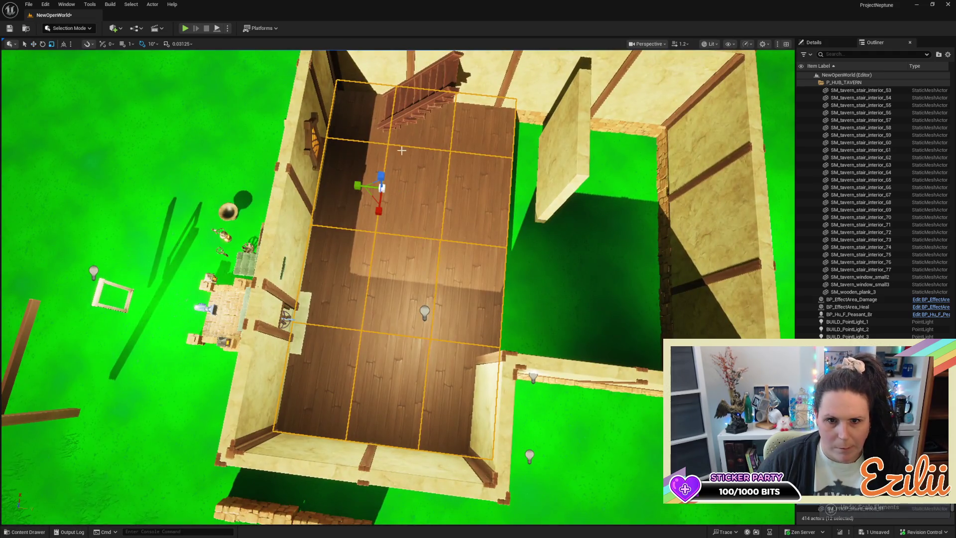
left_click_drag(357, 185, 409, 198)
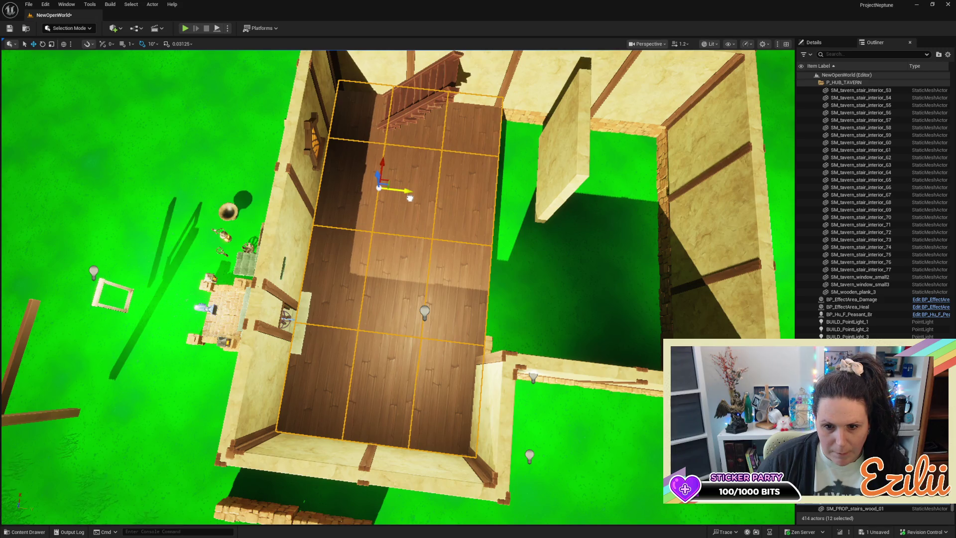
mouse_move(570, 253)
left_mouse_down()
mouse_move(488, 255)
mouse_move(488, 195)
mouse_move(448, 239)
mouse_move(369, 214)
mouse_move(422, 194)
left_mouse_up()
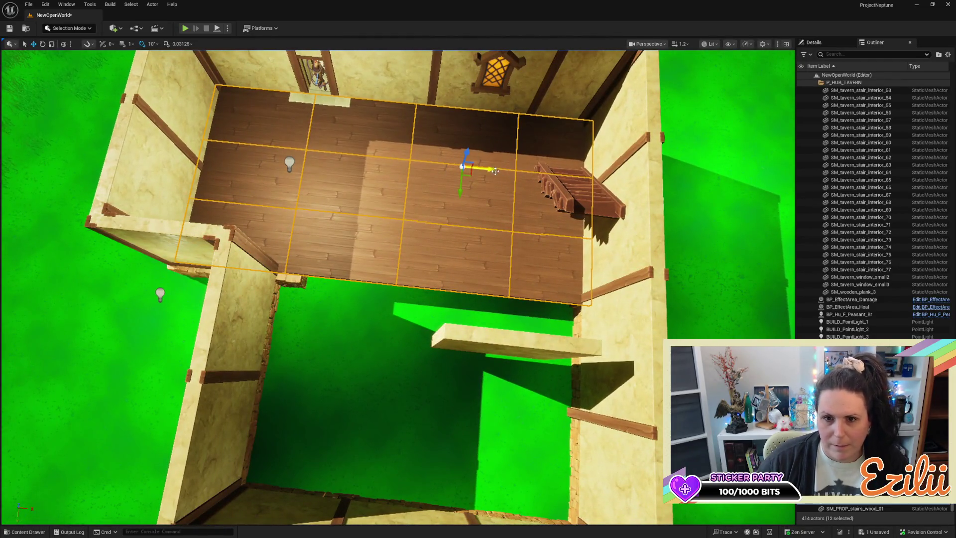
Step: Shift the floor tiles against the walls and duplicate one tile a step along
mouse_move(492, 168)
left_mouse_down()
mouse_move(393, 159)
mouse_move(437, 160)
mouse_move(407, 172)
mouse_move(368, 215)
mouse_move(403, 189)
left_mouse_up()
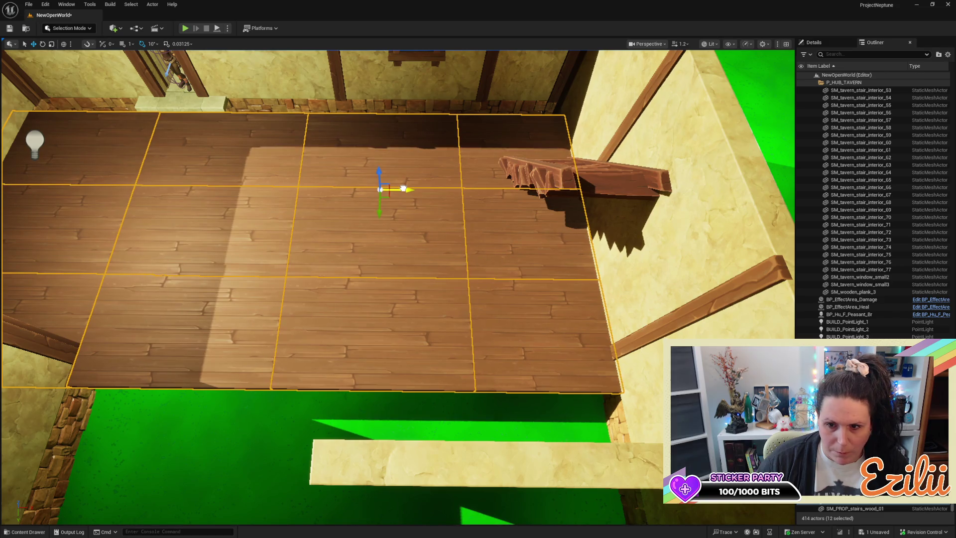
mouse_move(379, 211)
left_mouse_down()
mouse_move(391, 192)
mouse_move(390, 209)
mouse_move(368, 219)
mouse_move(369, 239)
mouse_move(379, 219)
mouse_move(394, 373)
left_mouse_up()
left_click(394, 374)
left_click_drag(395, 288, 395, 215)
Step: Narrow one tile, then undo the stray edits to restore the full floor grid
key("r")
left_click_drag(429, 252, 427, 252)
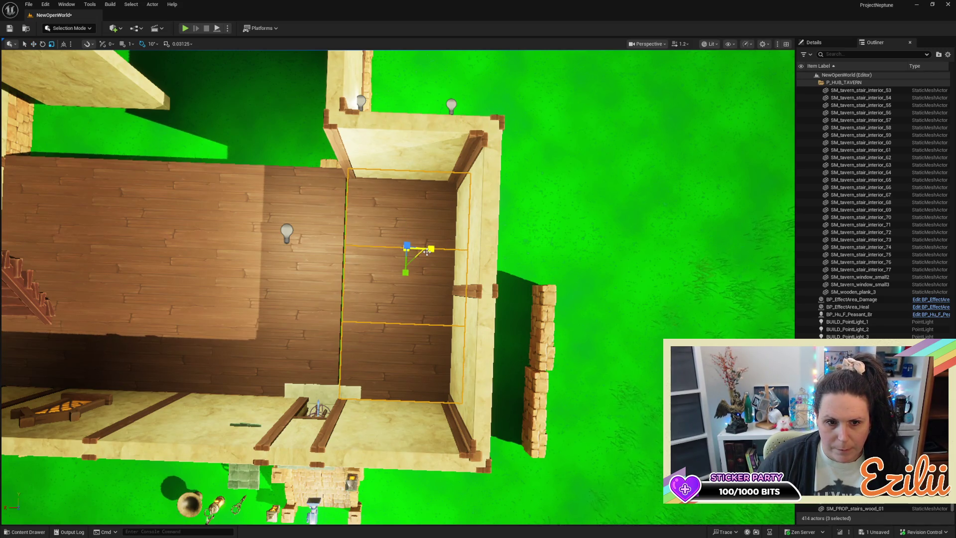
left_click(427, 252)
key("ctrl+z")
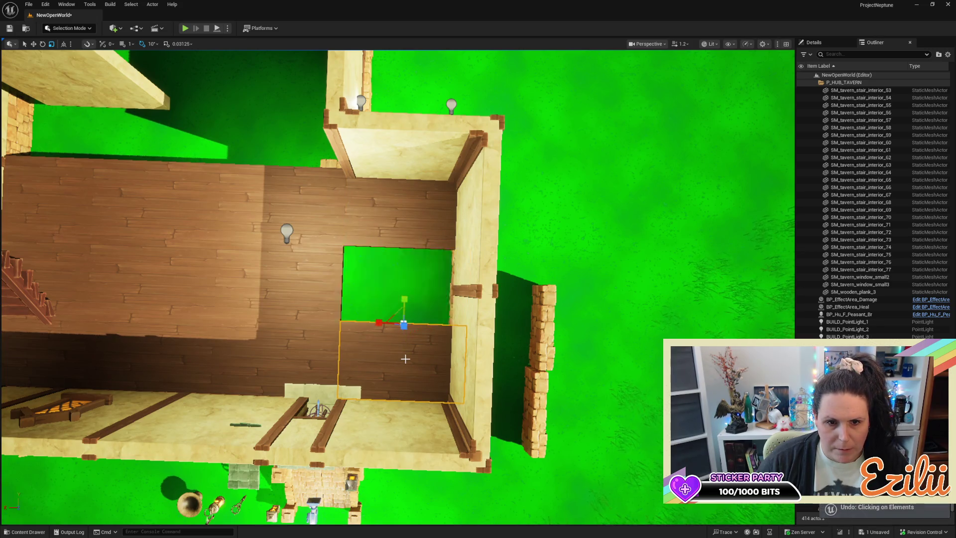
key("ctrl+z")
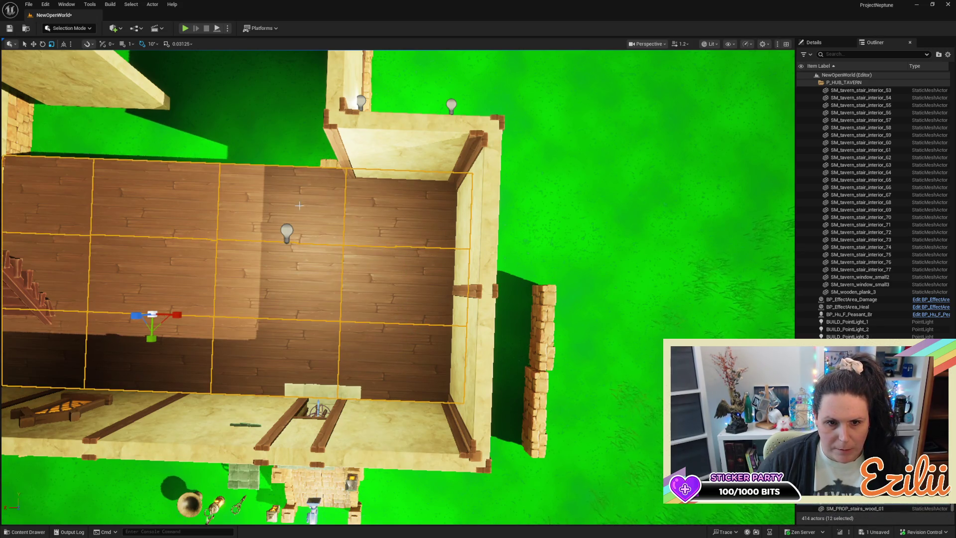
Step: Select the top row of four floor tiles with the move tool active
left_click(369, 208)
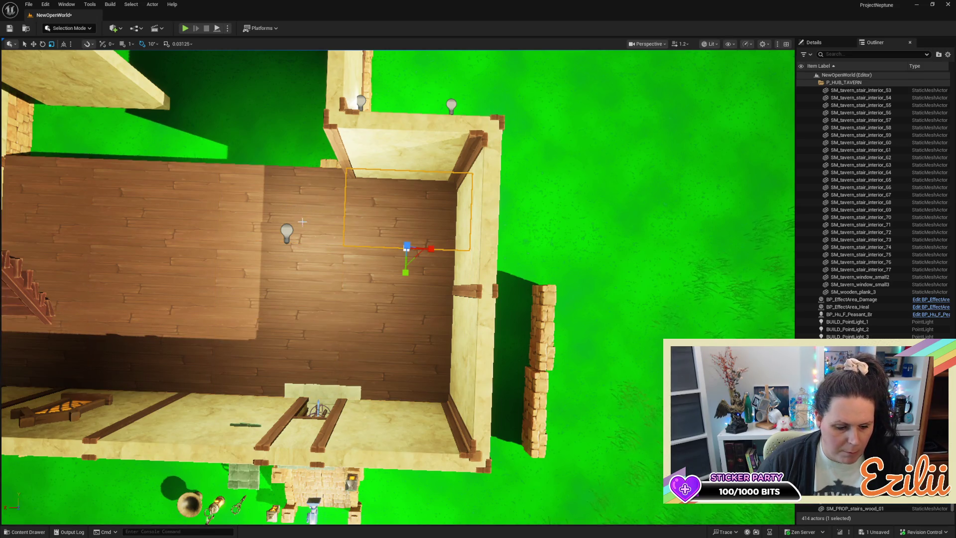
left_click(259, 195)
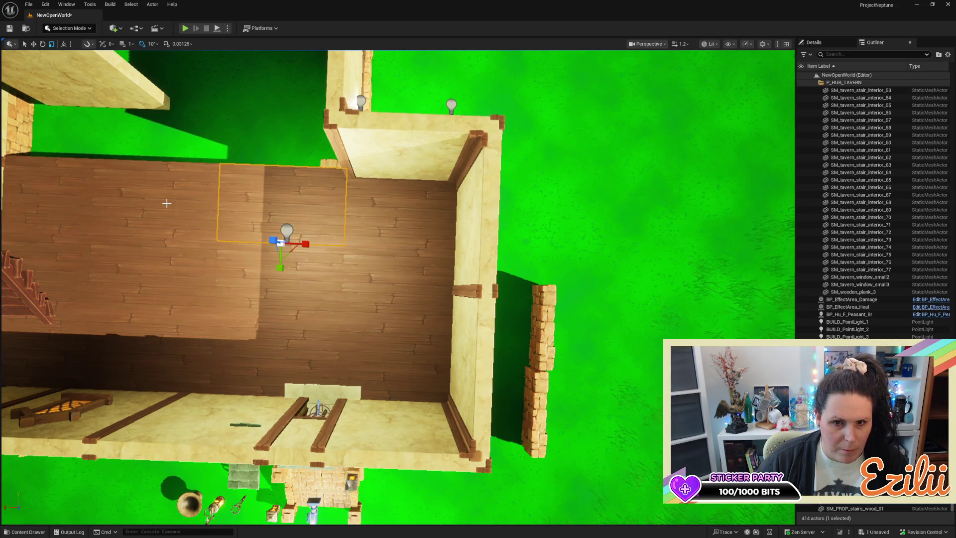
left_click(408, 209)
left_click(224, 198, "ctrl")
left_click(171, 198, "ctrl")
left_click(67, 200, "ctrl")
key("w")
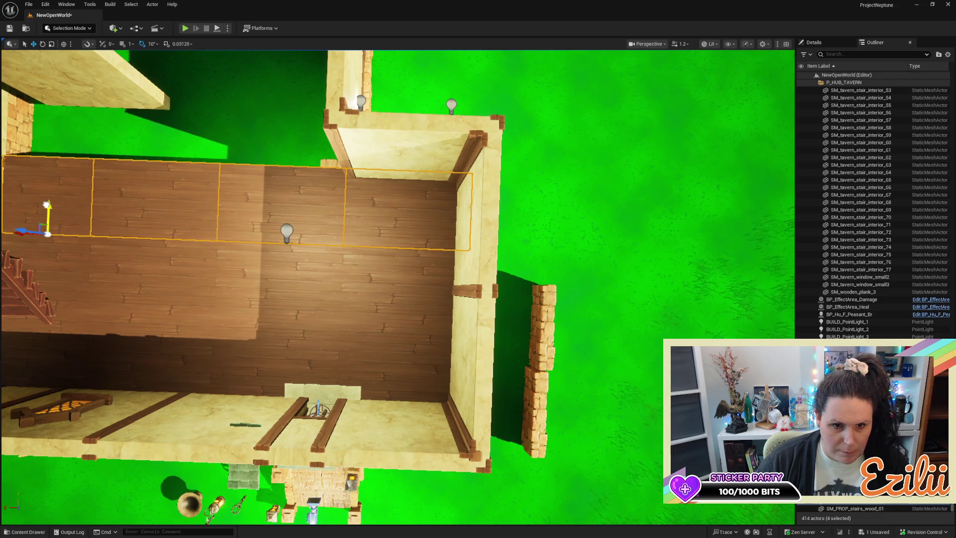
left_click(46, 214)
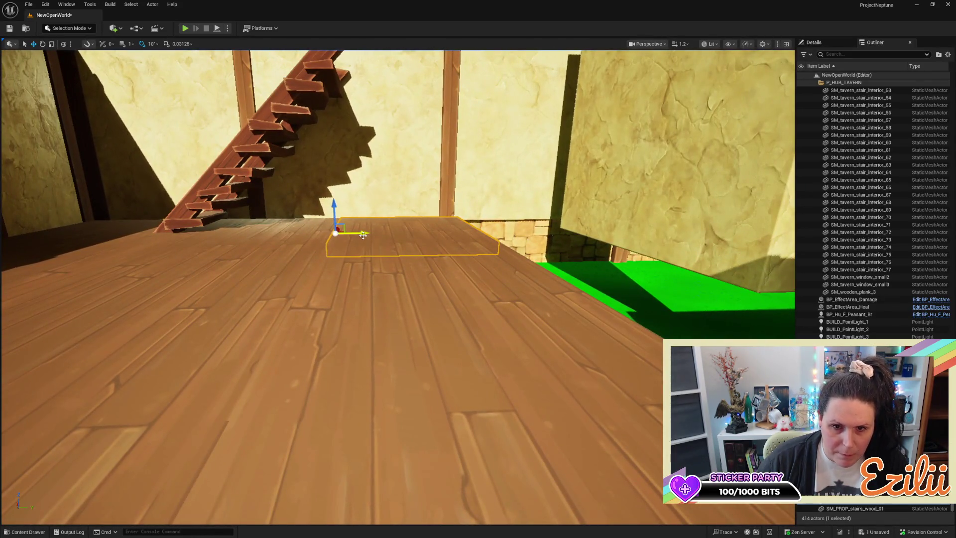
Step: Select several floor tiles, frame them, and nudge them slightly sideways
left_click_drag(363, 235, 486, 276)
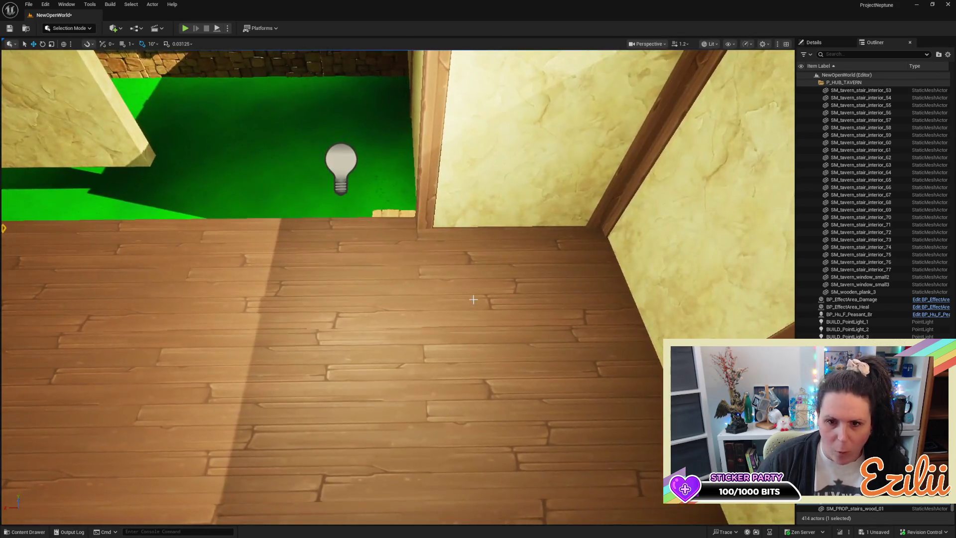
left_click(486, 276, "ctrl")
left_click(50, 254, "ctrl")
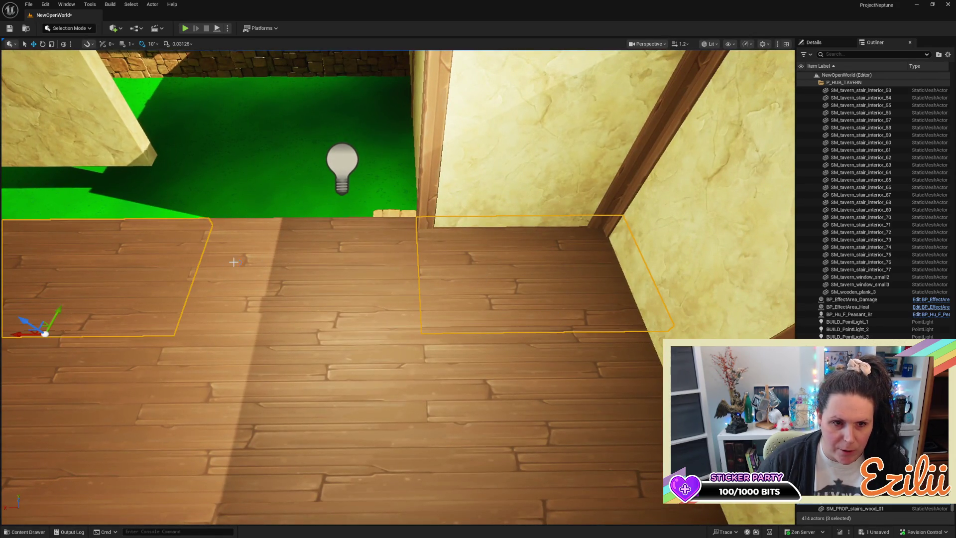
left_click(234, 263, "ctrl")
key("f")
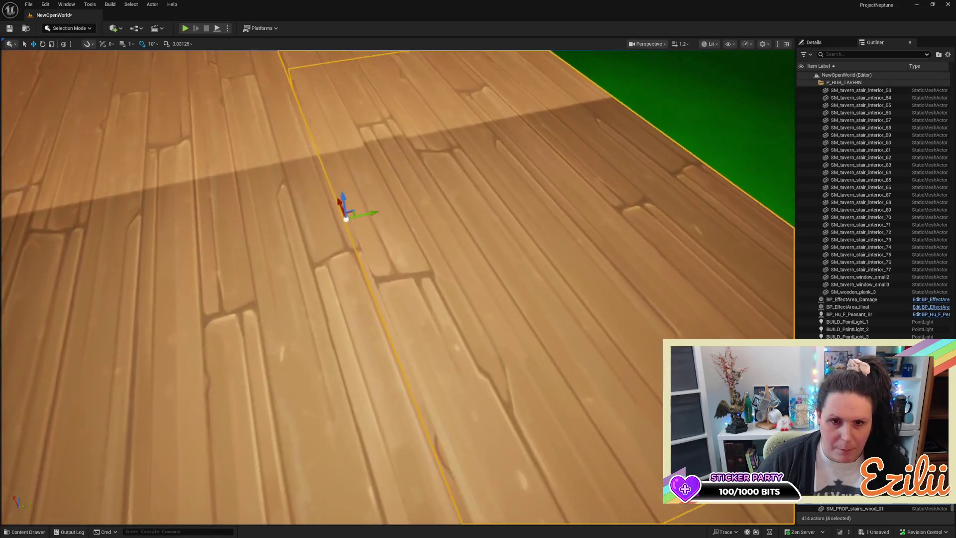
left_click_drag(368, 213, 372, 213)
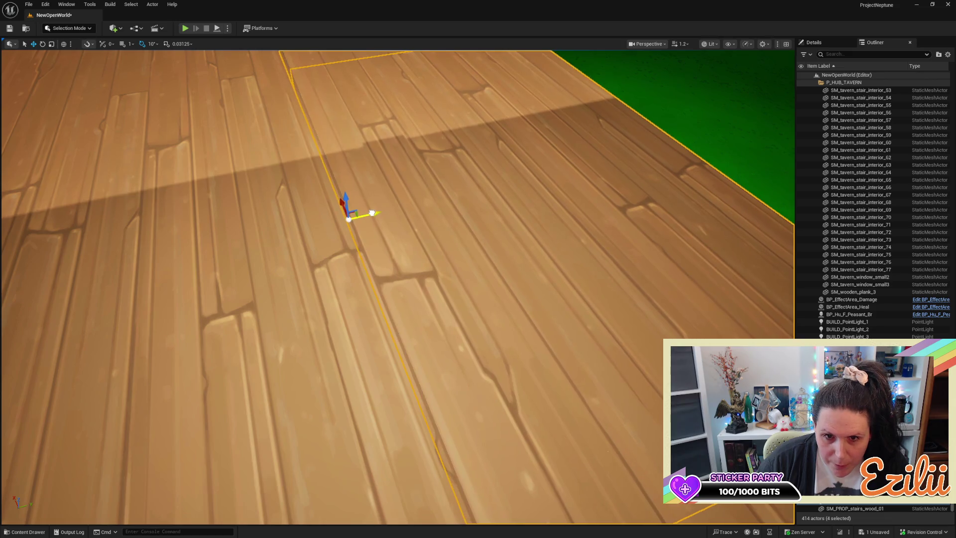
scroll(427, 228, "down", 10)
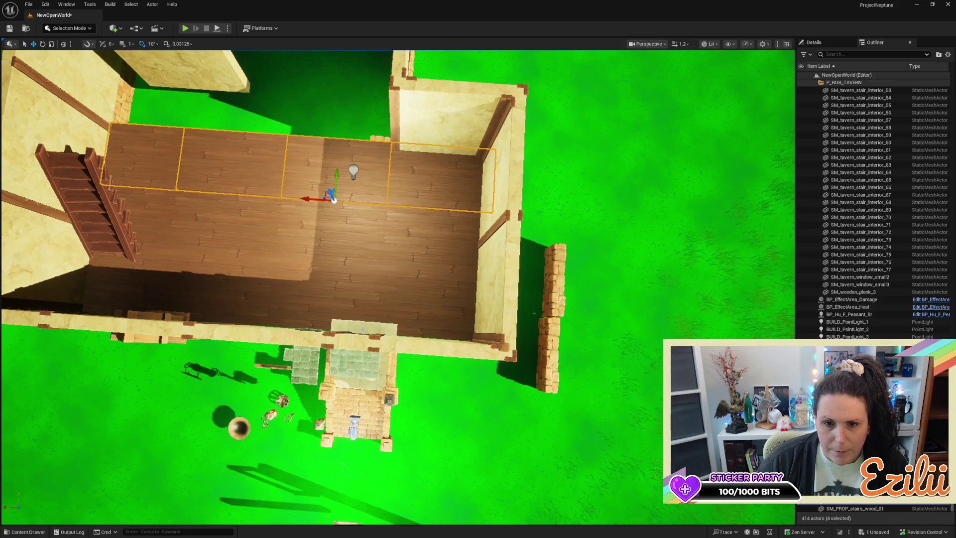
left_click(425, 172)
Step: Nudge a single floor tile slightly left, then undo the move
key("r")
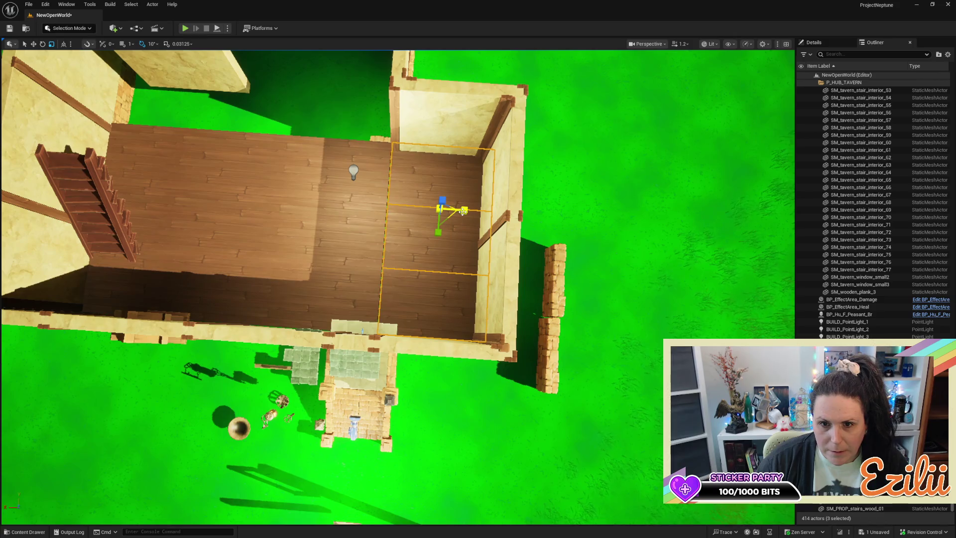
left_click(461, 216)
key("w")
scroll(398, 268, "up", 10)
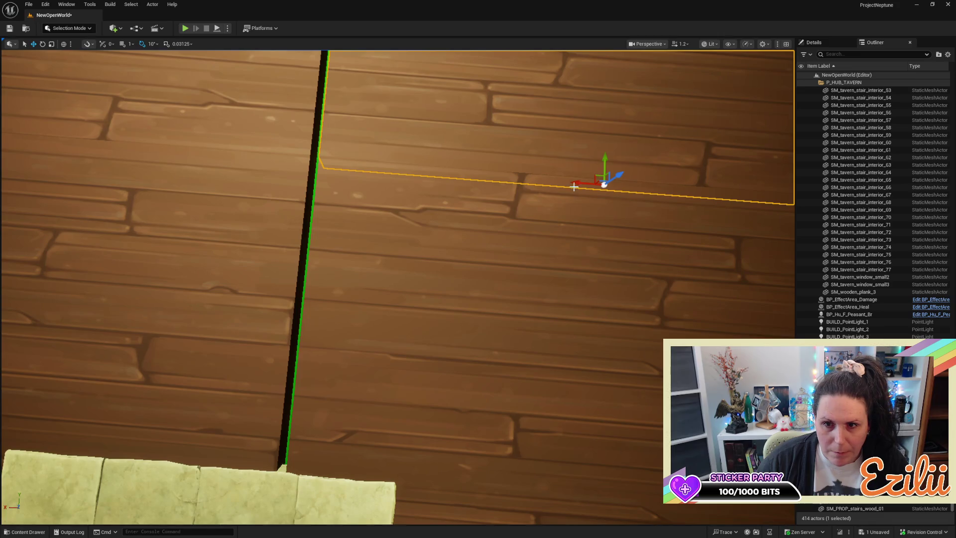
left_click_drag(574, 186, 570, 188)
key("ctrl+z")
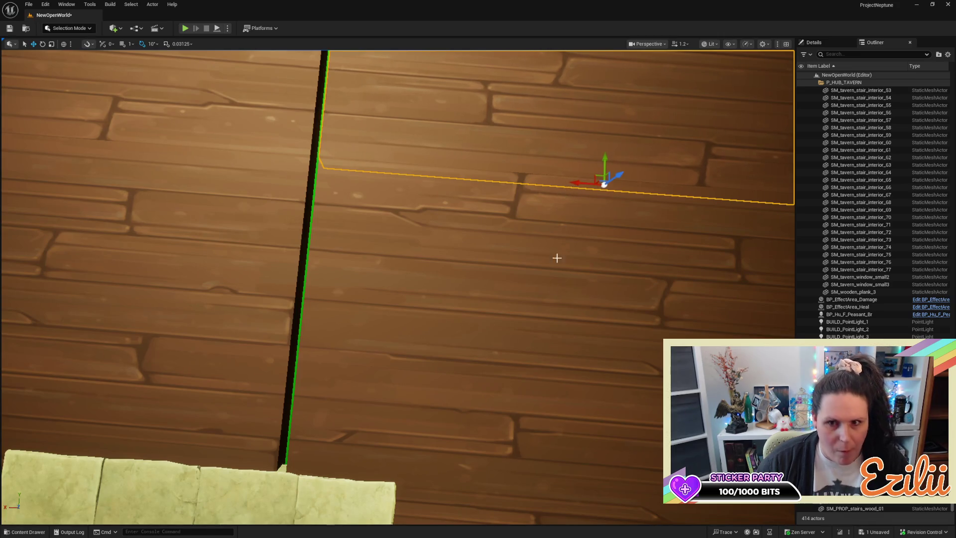
scroll(559, 241, "down", 5)
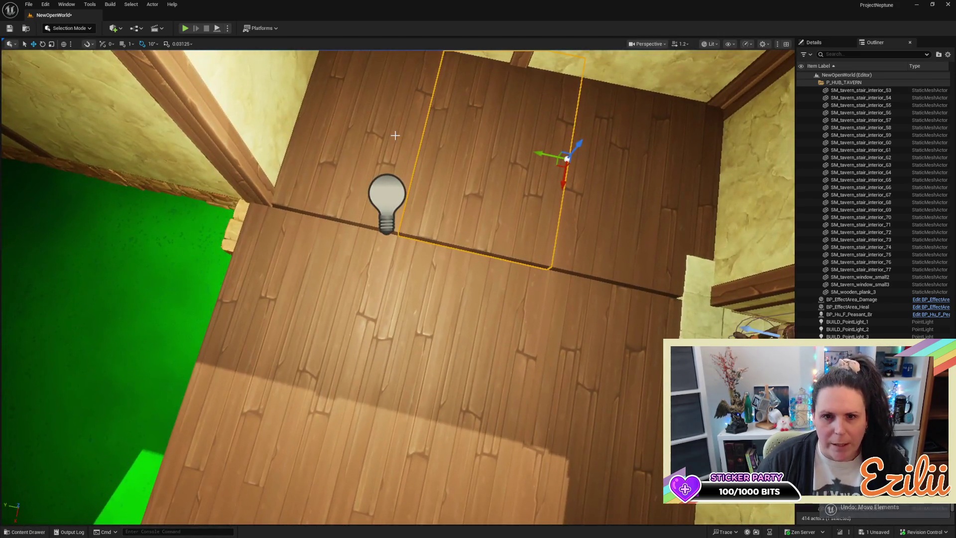
left_click_drag(440, 165, 452, 165)
Step: Select the neighbouring tiles and shift them left flush with the floor, undoing an overshoot
left_click(645, 204, "ctrl")
left_click_drag(644, 204, 575, 207)
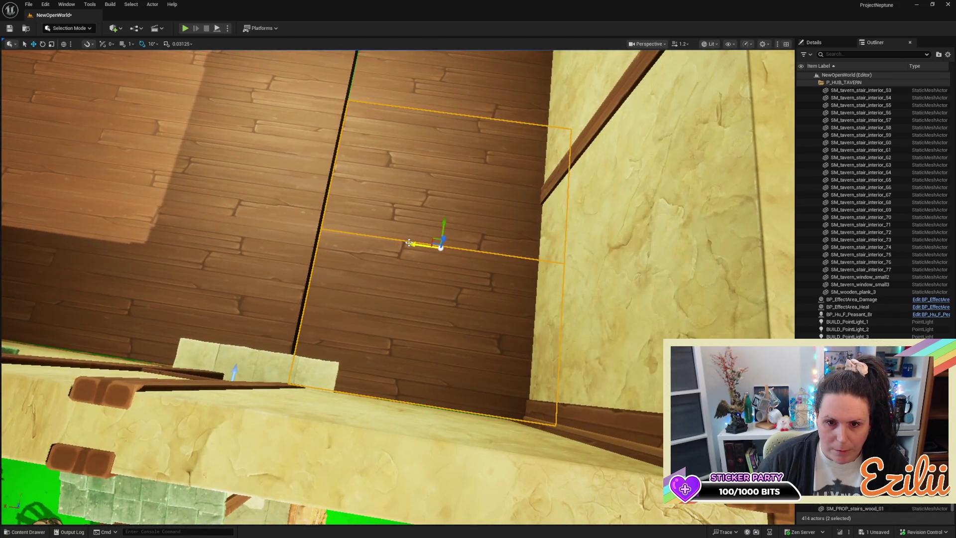
left_click_drag(409, 245, 406, 248)
key("ctrl+z")
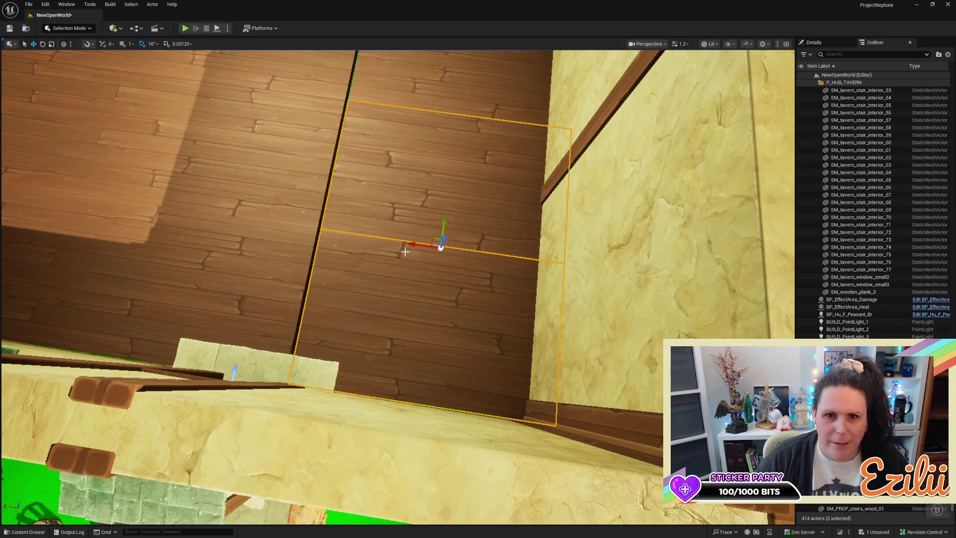
left_click(454, 73, "ctrl")
mouse_move(451, 113)
left_mouse_down()
mouse_move(430, 120)
mouse_move(448, 99)
mouse_move(444, 74)
mouse_move(429, 164)
left_mouse_up()
Step: Select the left, middle and right floor tiles in the room
left_click(481, 339)
left_click(563, 334, "ctrl")
left_click(319, 329, "ctrl")
key("Escape")
left_click(566, 327)
left_click(304, 331, "ctrl")
left_click(402, 324, "ctrl")
left_click_drag(476, 321, 483, 252)
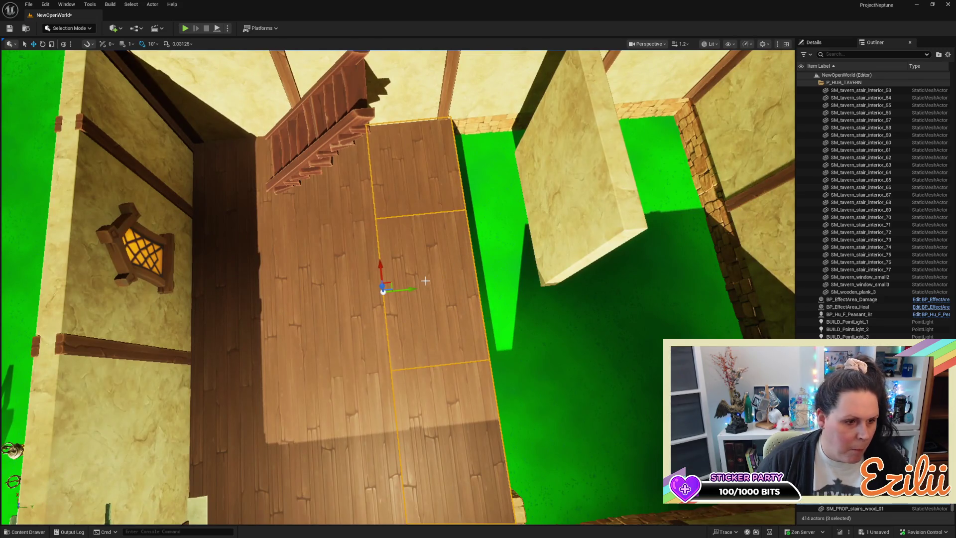
left_click_drag(576, 321, 522, 319)
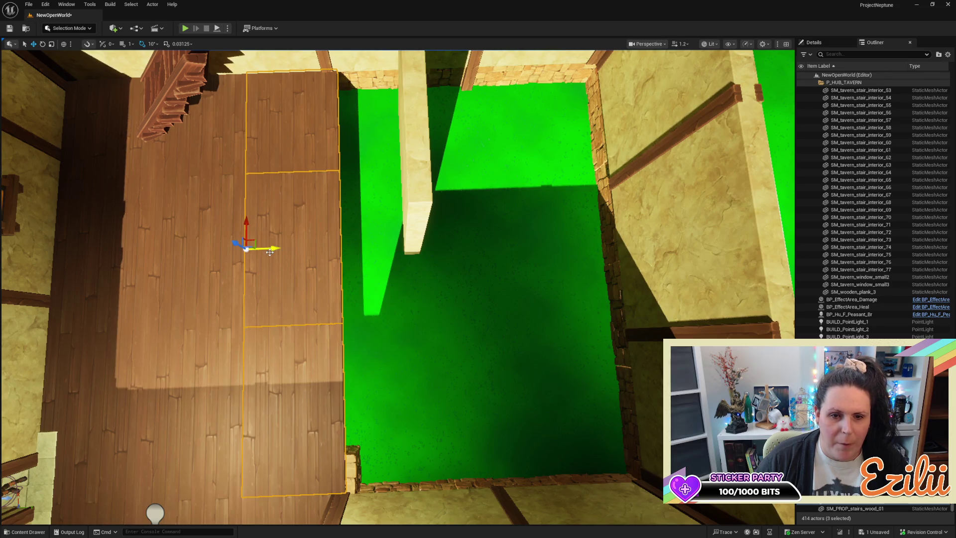
Step: Duplicate the three tiles rightward, undo the copy over the gap, and nudge them left
mouse_move(275, 248)
left_mouse_down()
mouse_move(377, 247)
mouse_move(370, 254)
left_mouse_up()
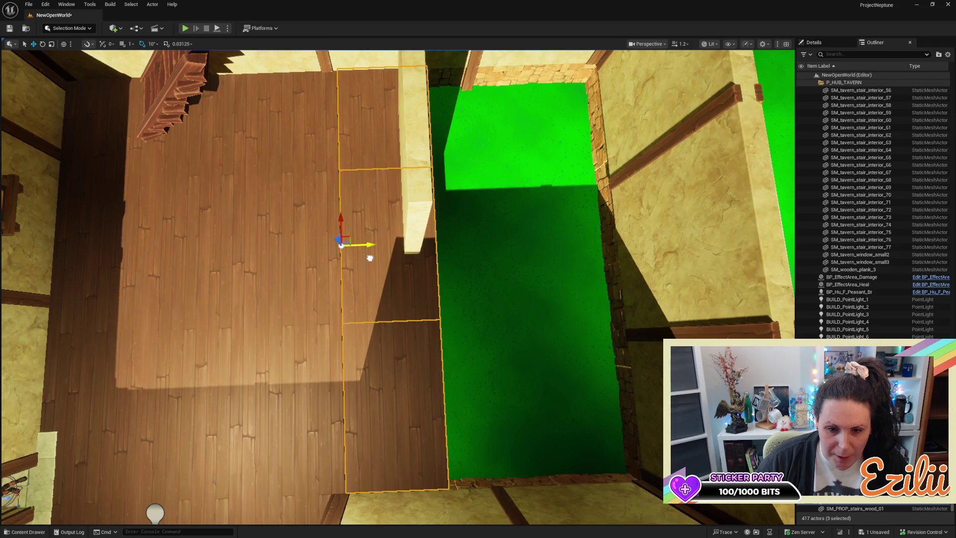
left_click_drag(369, 246, 500, 237, "alt")
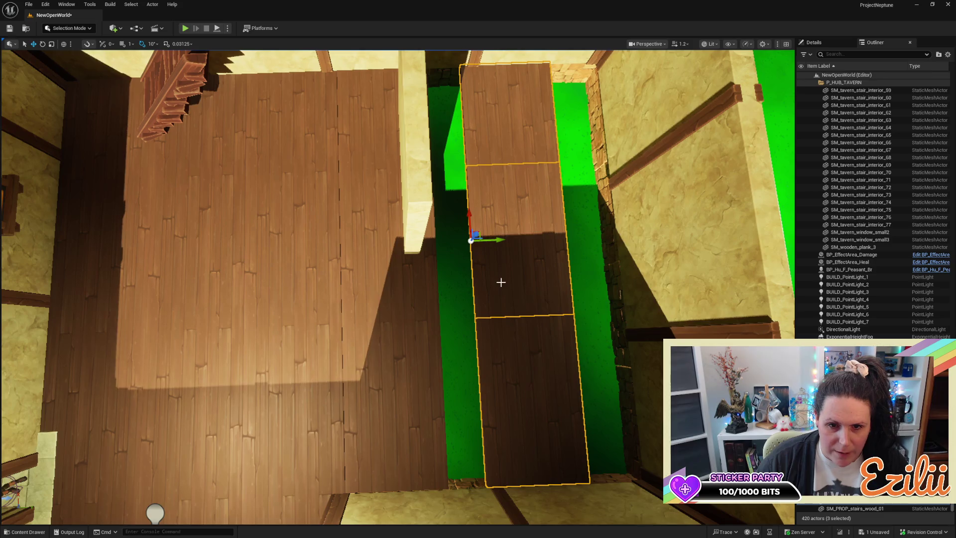
key("ctrl+z")
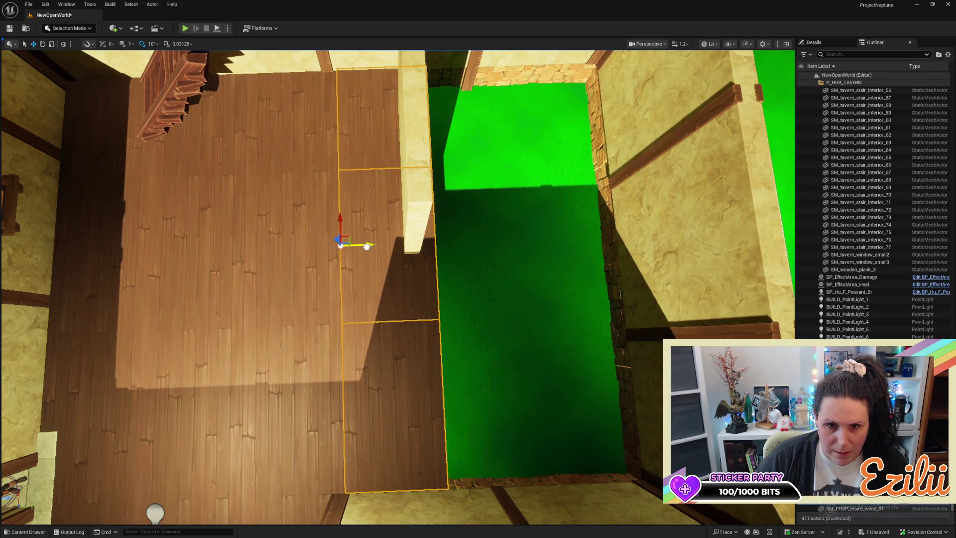
mouse_move(366, 246)
left_mouse_down()
mouse_move(367, 194)
mouse_move(375, 194)
left_mouse_up()
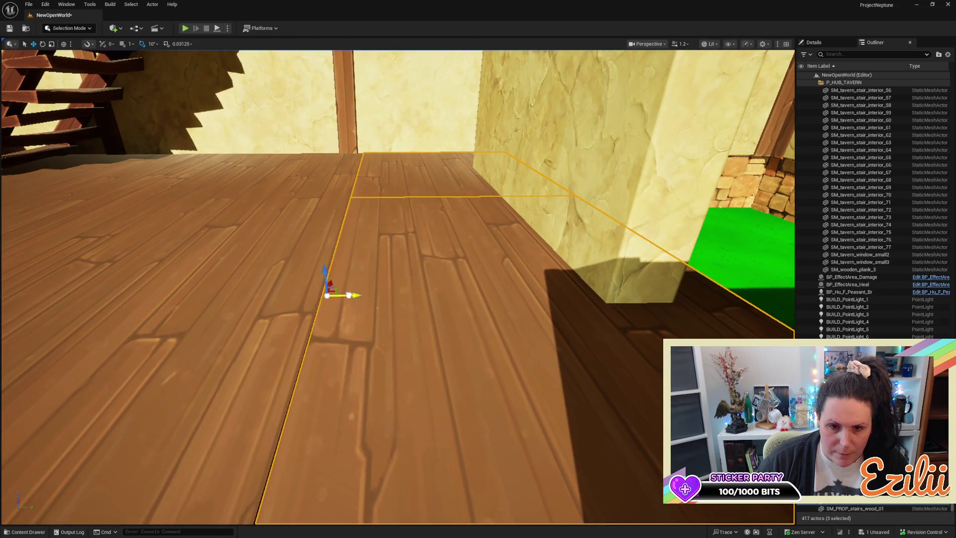
left_click_drag(350, 298, 347, 301)
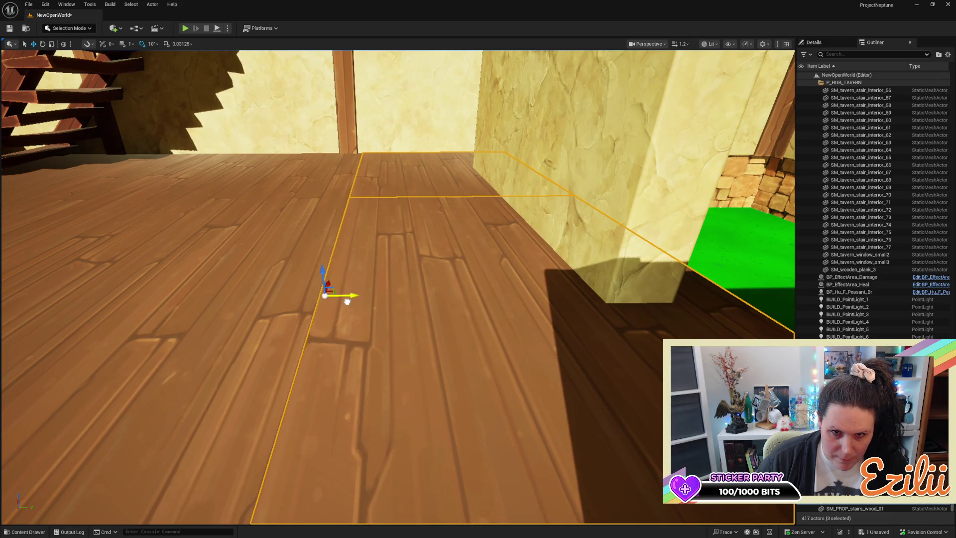
scroll(347, 301, "down", 10)
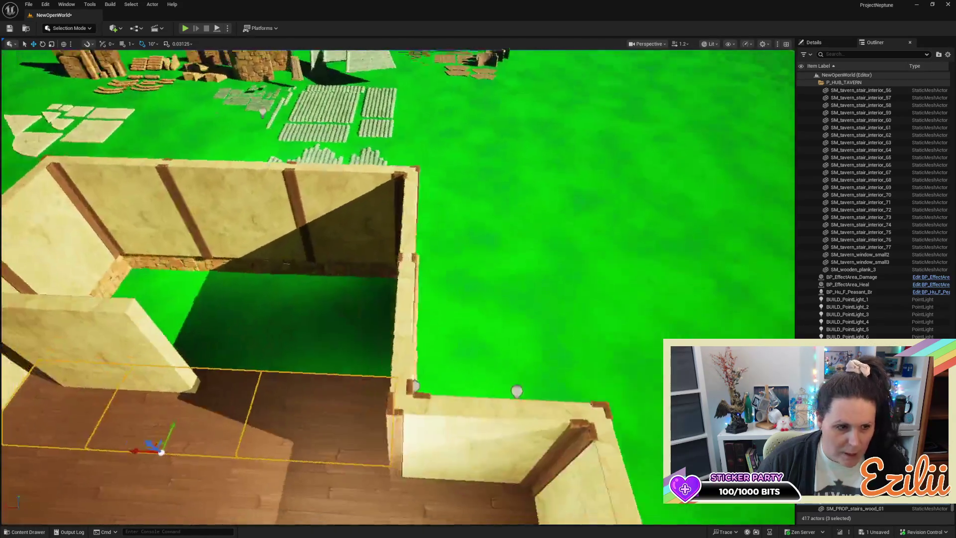
key("f")
Step: Nudge the planks slightly left and duplicate the three rightward into the green gap
scroll(397, 287, "up", 3)
mouse_move(421, 343)
left_mouse_down()
mouse_move(331, 298)
mouse_move(398, 305)
mouse_move(391, 315)
left_mouse_up()
key("Right")
scroll(389, 317, "down", 5)
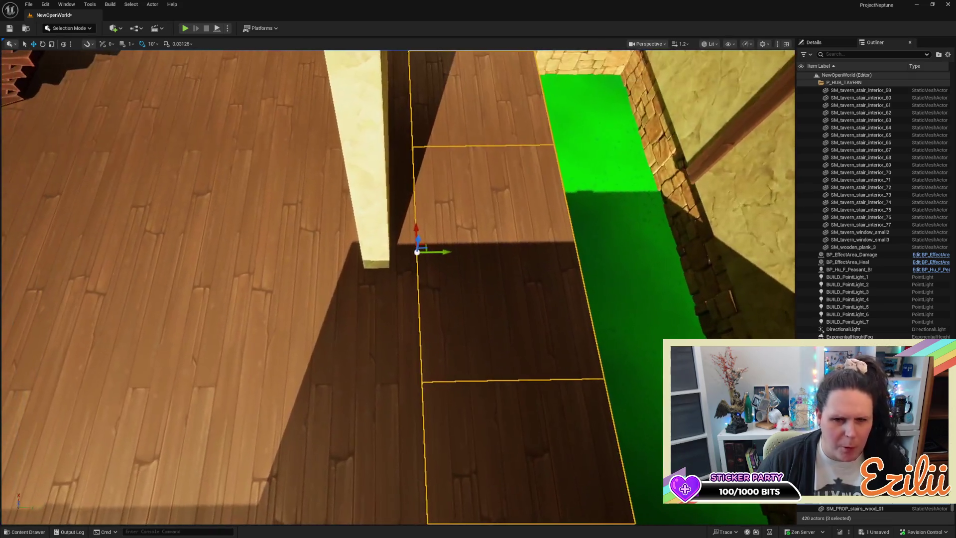
scroll(314, 371, "down", 5)
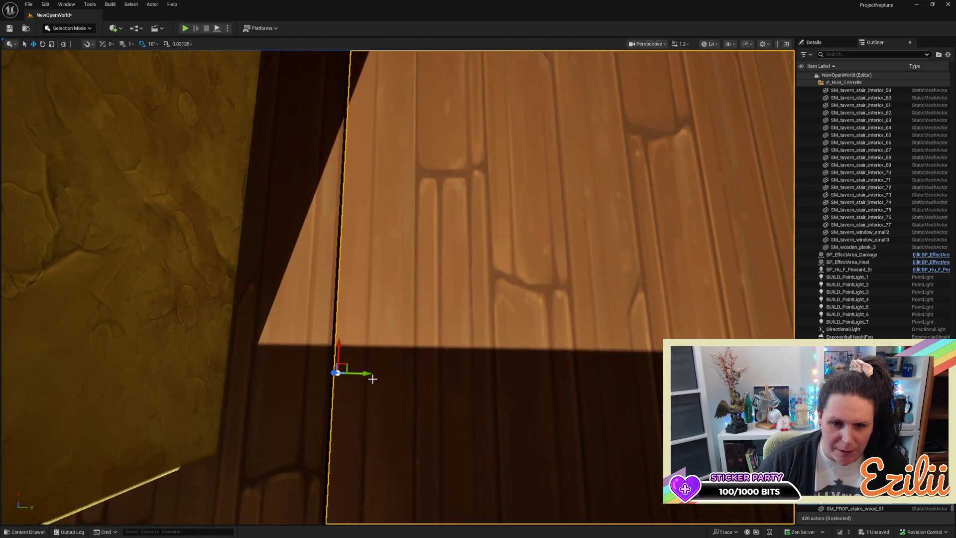
left_click_drag(366, 374, 362, 378)
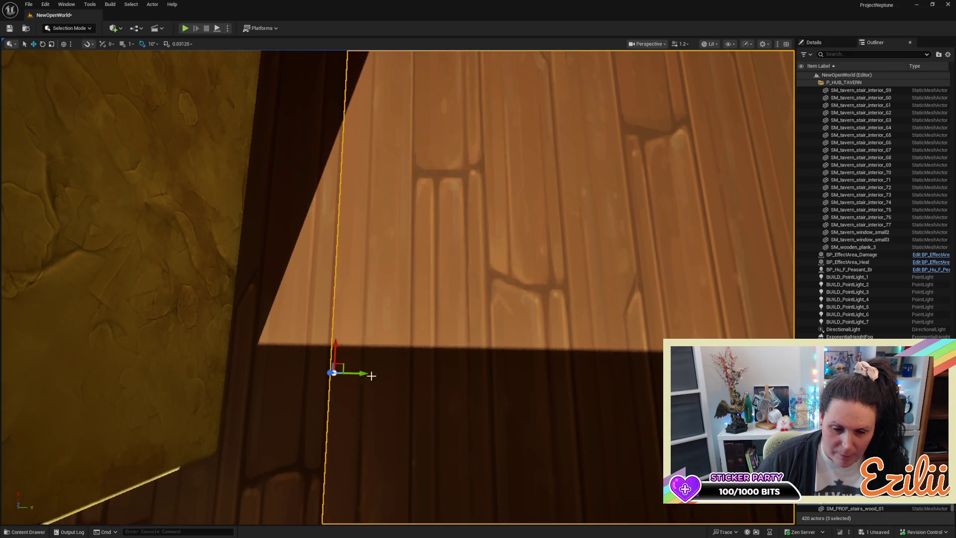
scroll(365, 378, "down", 10)
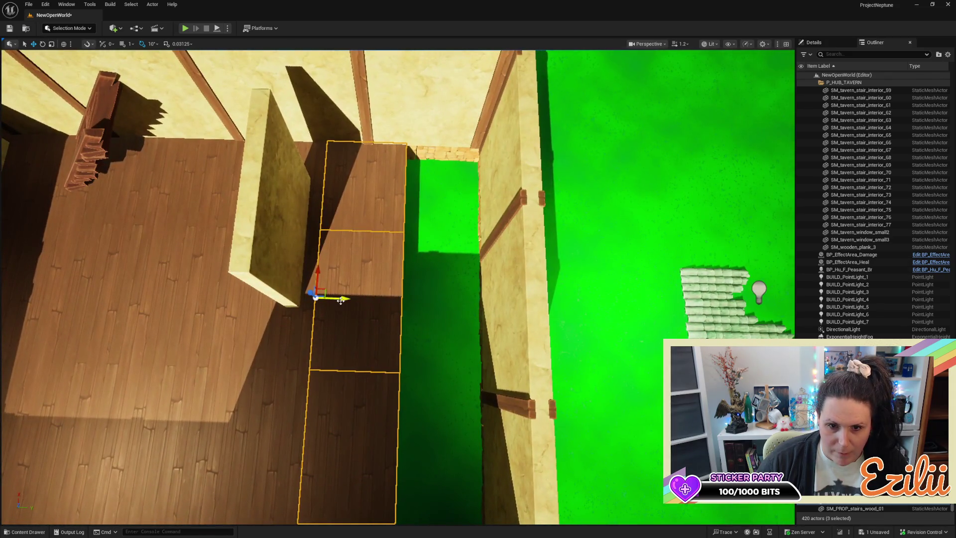
mouse_move(340, 300)
left_mouse_down()
mouse_move(429, 305)
mouse_move(441, 316)
mouse_move(427, 340)
mouse_move(498, 293)
left_mouse_up()
Step: Fly the view over the tavern and into the room to inspect the filled floor
left_click_drag(463, 324, 449, 330)
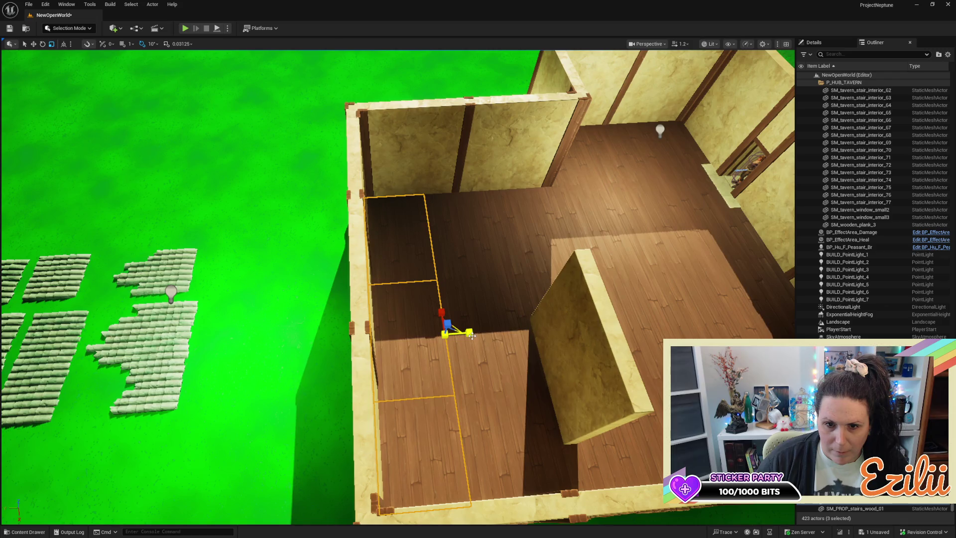
mouse_move(502, 352)
left_mouse_down()
mouse_move(487, 367)
mouse_move(487, 288)
mouse_move(508, 357)
left_mouse_up()
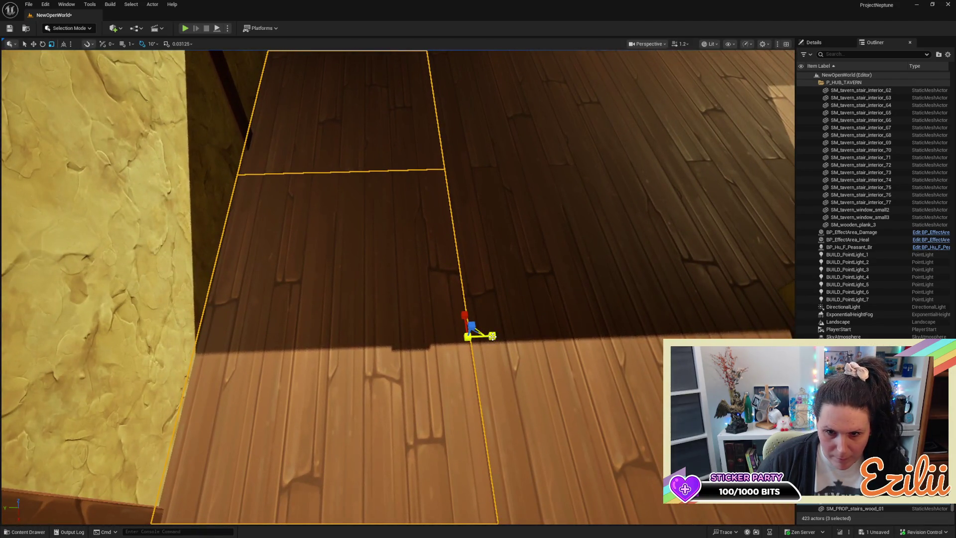
scroll(492, 338, "down", 10)
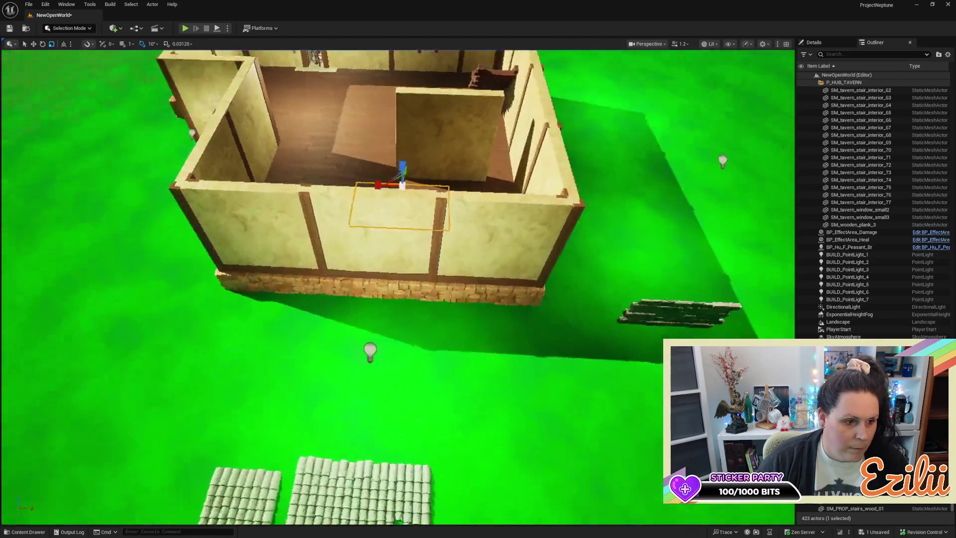
mouse_move(492, 337)
left_mouse_down()
mouse_move(553, 337)
mouse_move(553, 318)
mouse_move(608, 291)
mouse_move(658, 291)
left_mouse_up()
mouse_move(466, 353)
left_mouse_down()
mouse_move(466, 299)
mouse_move(466, 319)
left_mouse_up()
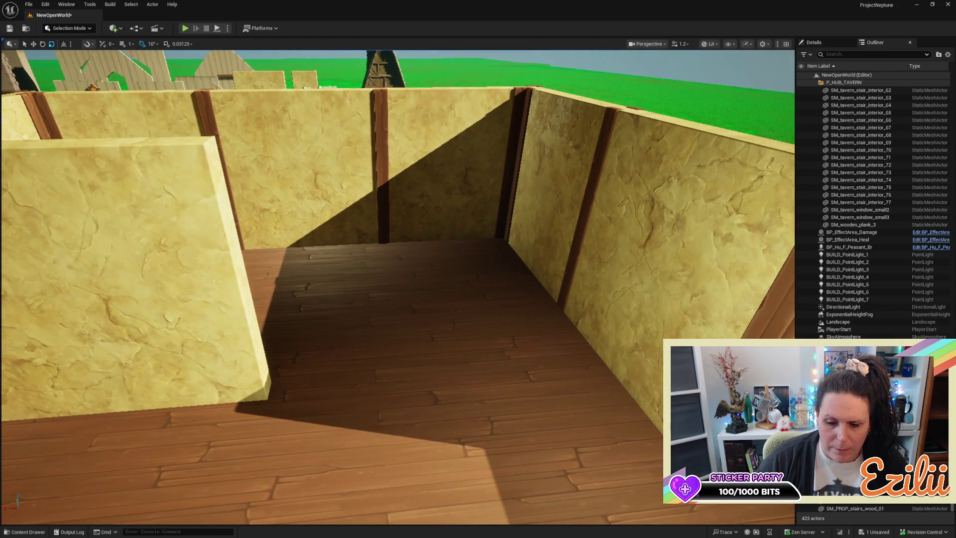
mouse_move(467, 319)
left_mouse_down()
mouse_move(467, 344)
mouse_move(443, 323)
mouse_move(444, 339)
left_mouse_up()
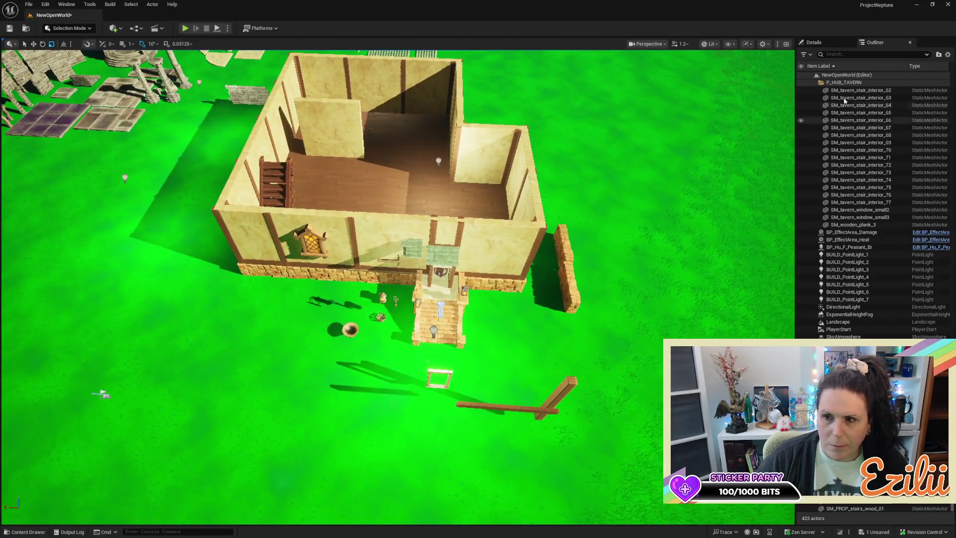
left_click(820, 84)
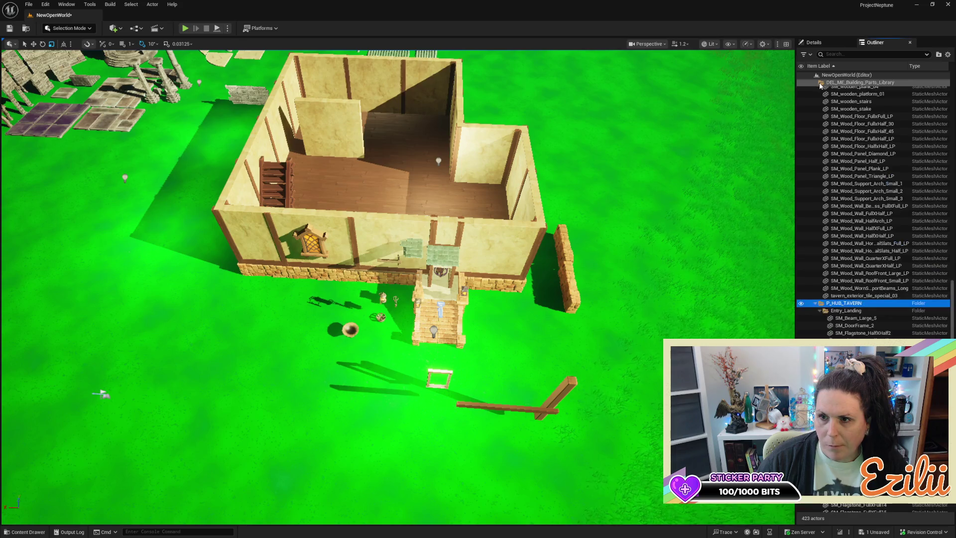
left_click(827, 311)
left_click_drag(742, 334, 742, 334)
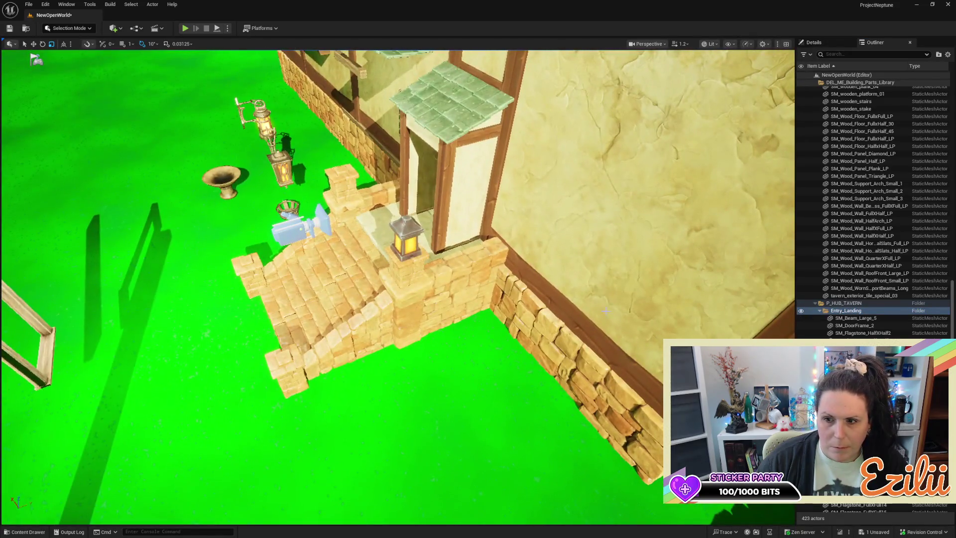
left_click(871, 319)
double_click(870, 319)
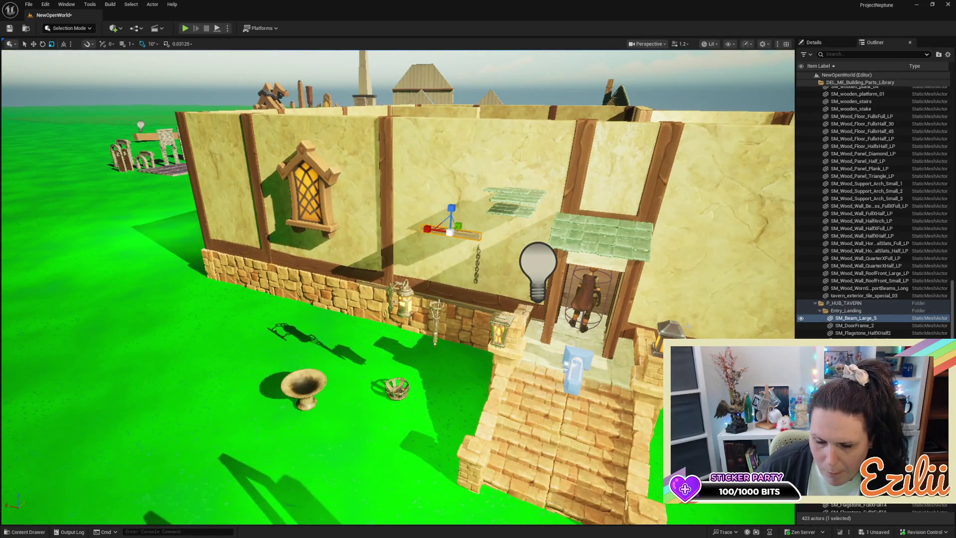
key("Delete")
left_click(854, 317)
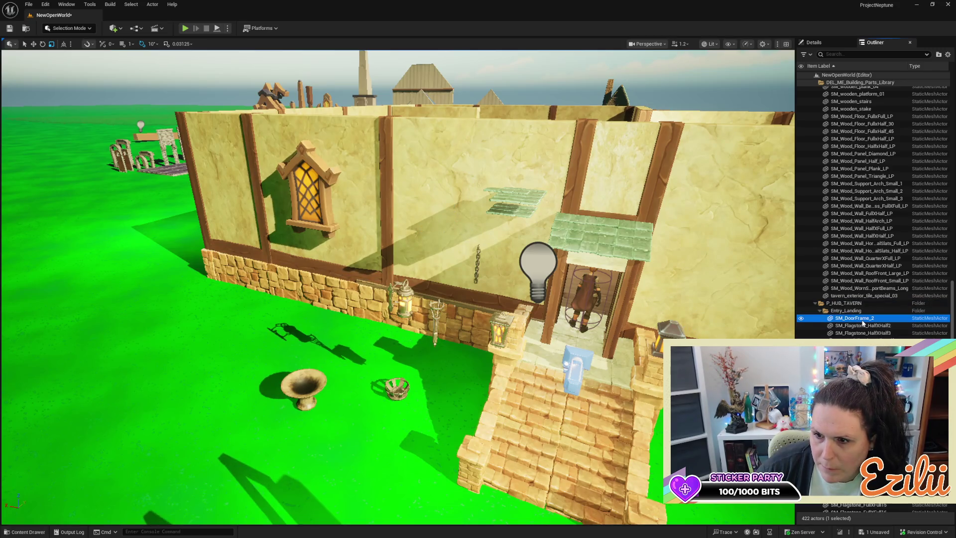
double_click(854, 318)
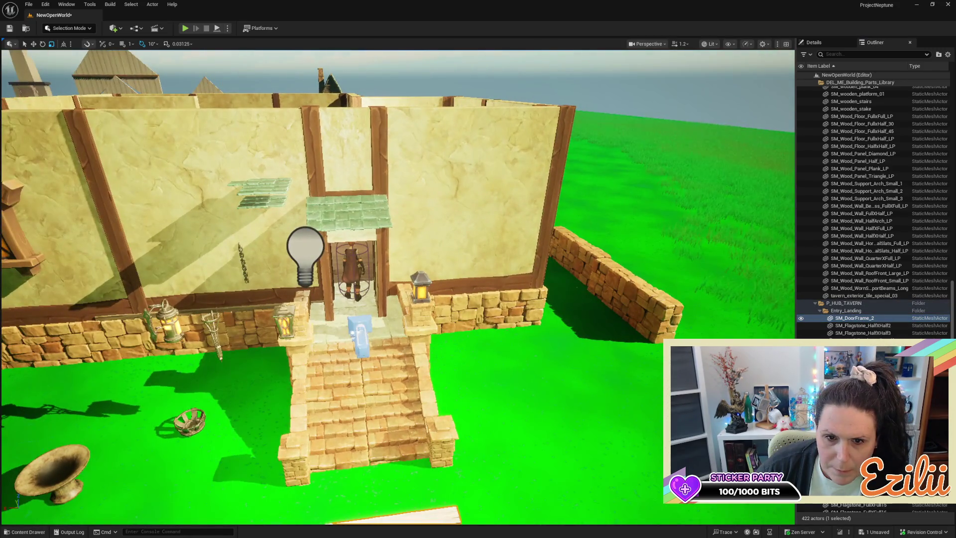
mouse_move(398, 289)
left_mouse_down()
mouse_move(379, 278)
mouse_move(379, 319)
left_mouse_up()
left_click_drag(736, 359, 735, 333)
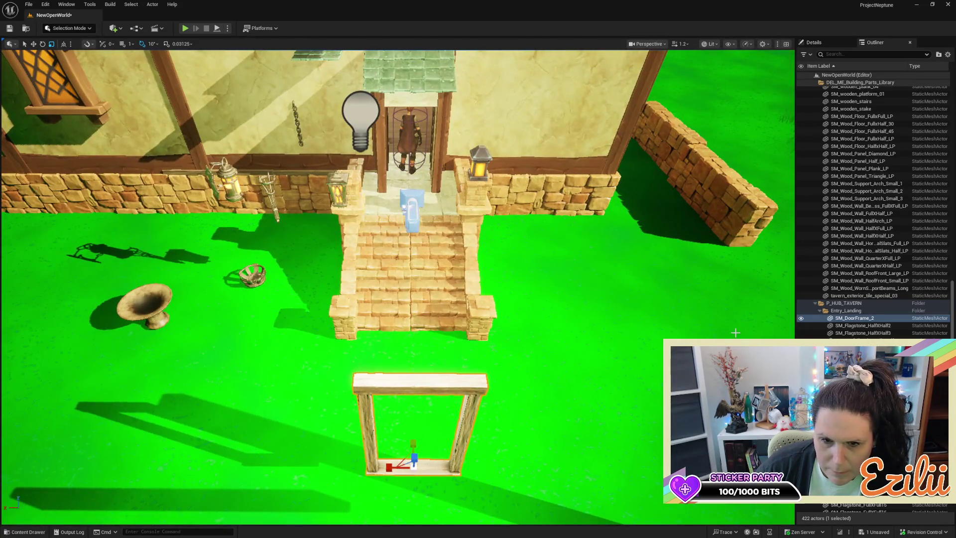
key("Delete")
left_click(864, 319)
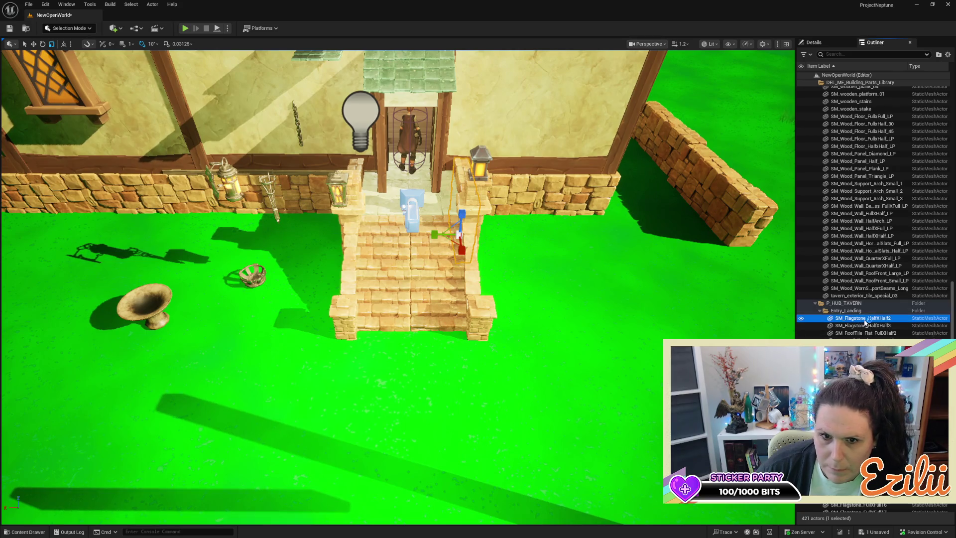
left_click(862, 326)
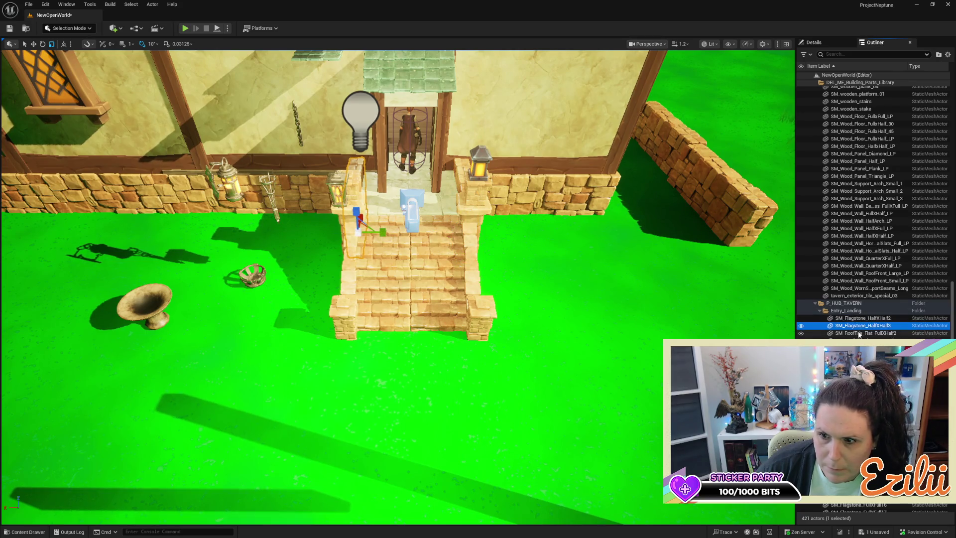
left_click(859, 333)
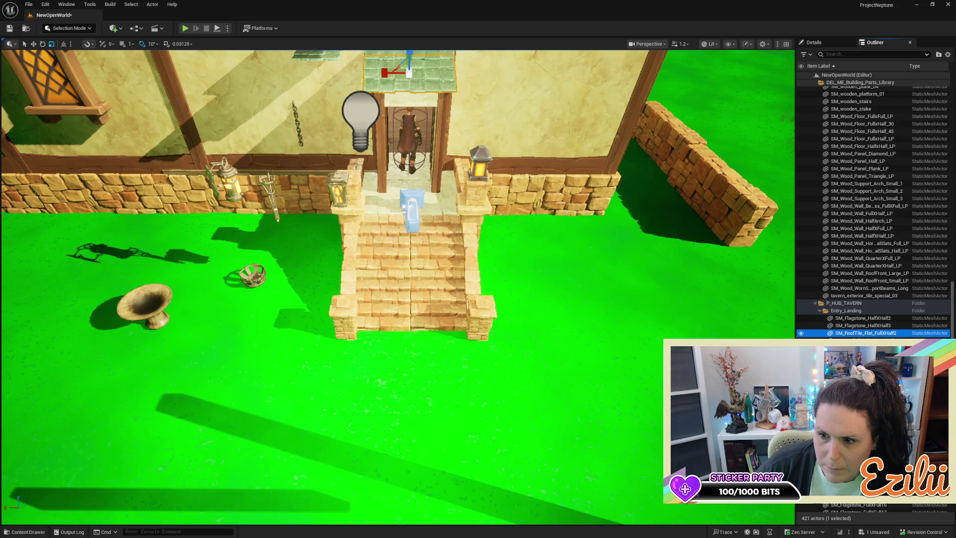
left_click(862, 340)
key("f")
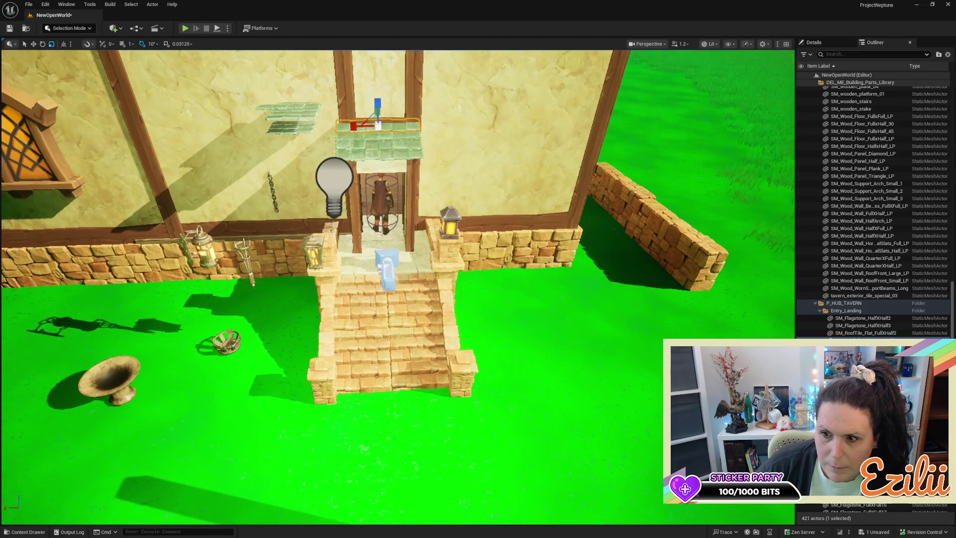
left_click(862, 347)
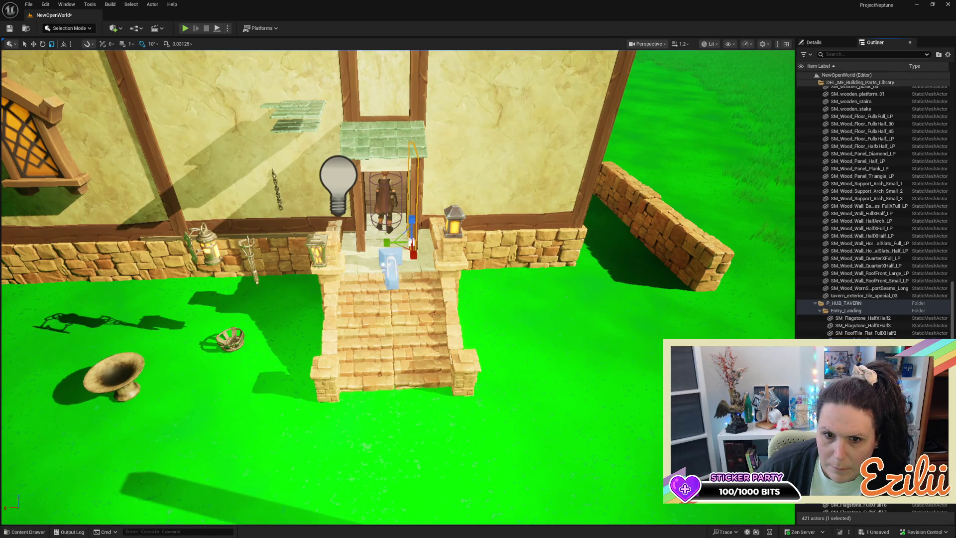
key("Down")
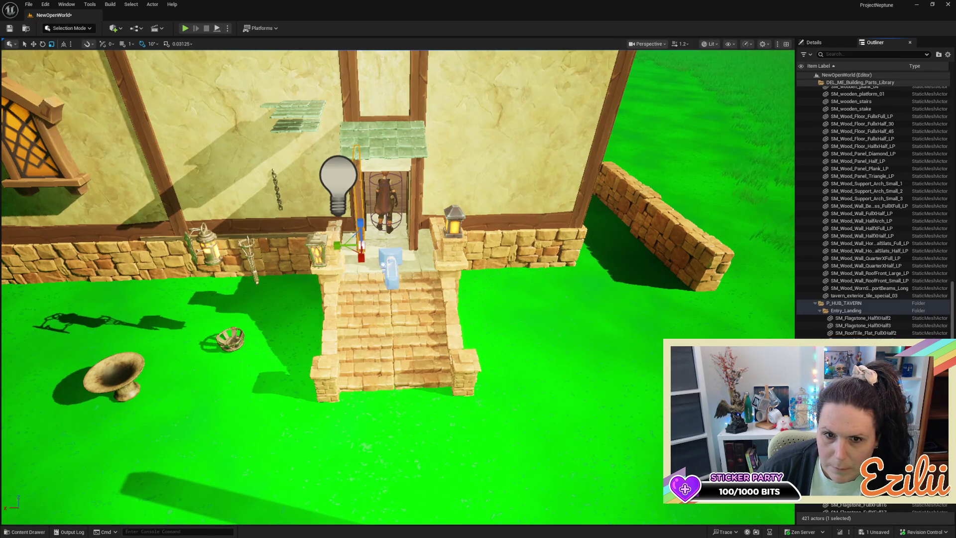
key("Down")
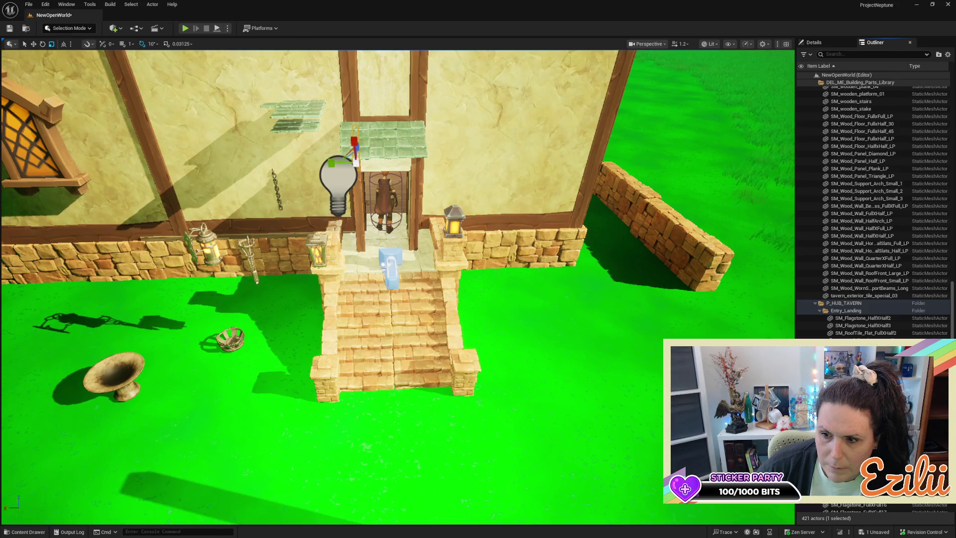
key("Down")
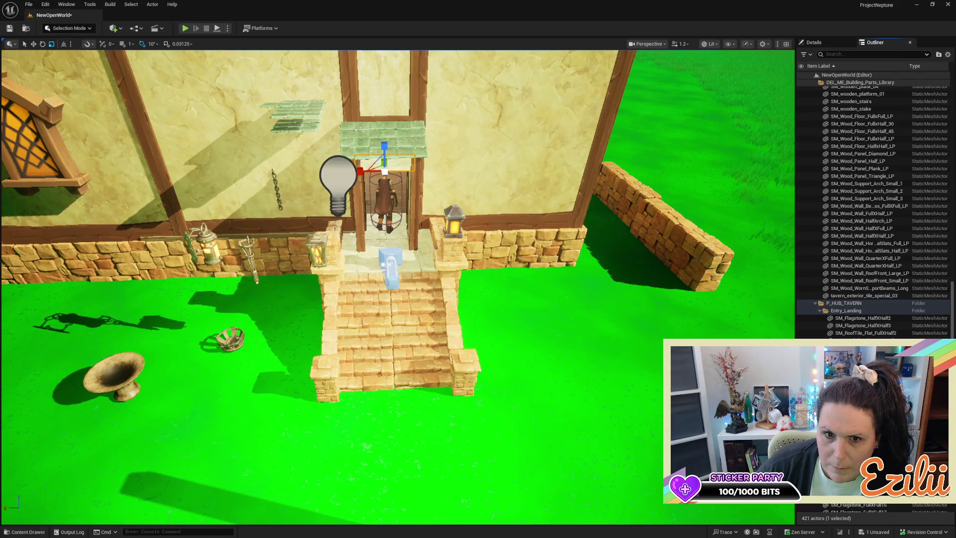
key("Down")
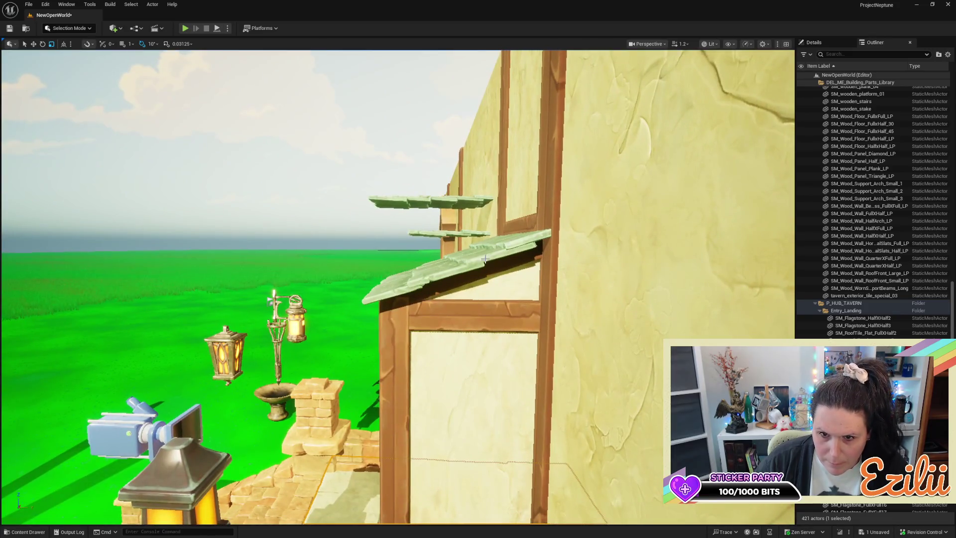
Step: Move the side-door roof tile and the beam beneath it into the Entry_Landing folder
left_click(513, 266)
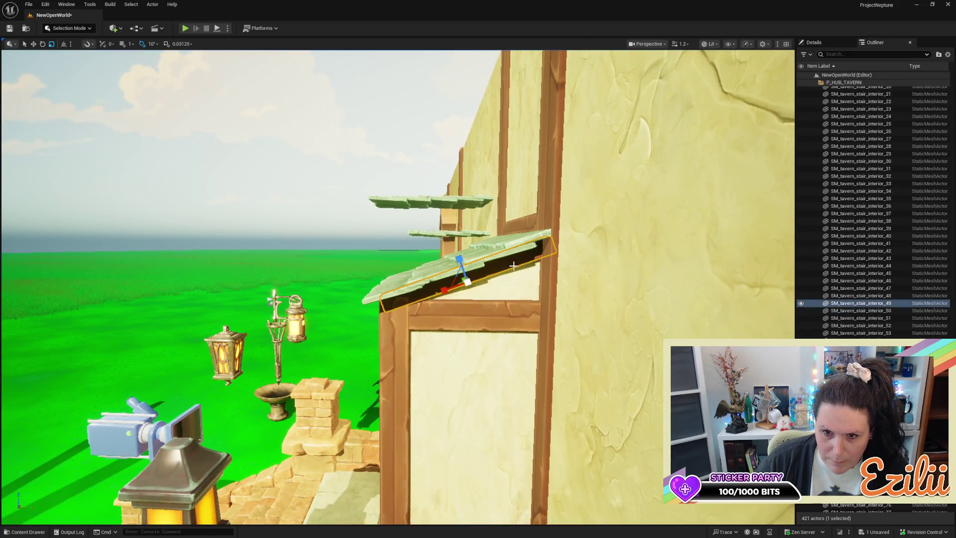
left_click(497, 317, "ctrl")
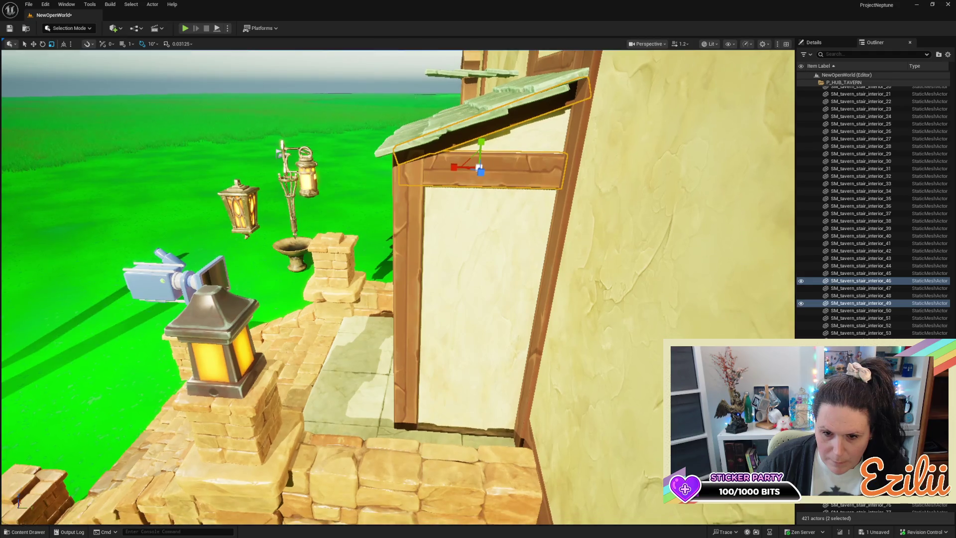
scroll(857, 268, "down", 10)
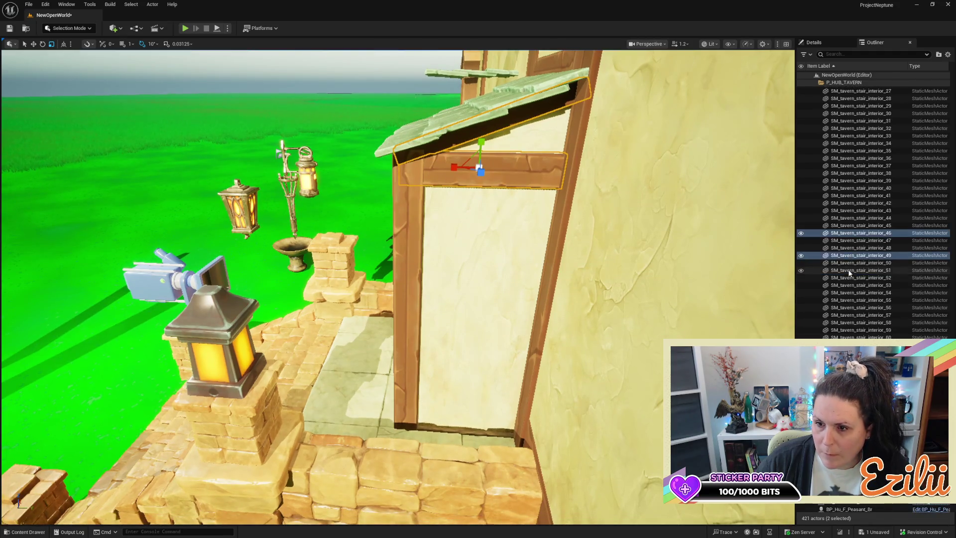
scroll(871, 273, "up", 15)
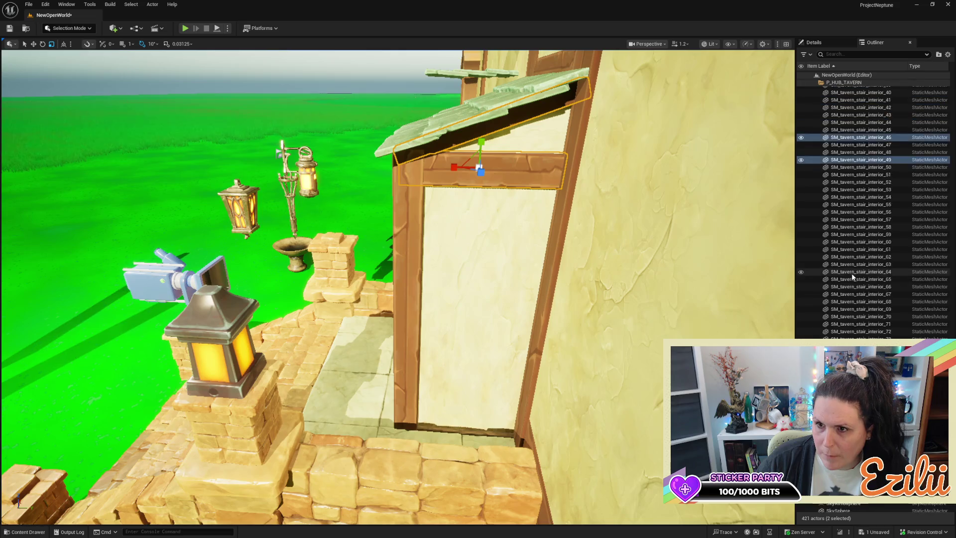
scroll(892, 268, "up", 15)
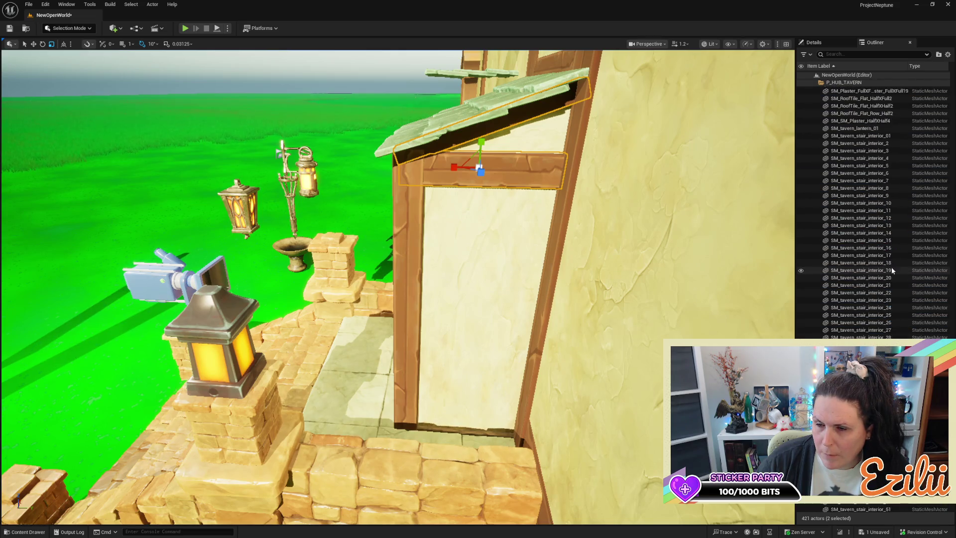
scroll(894, 273, "up", 5)
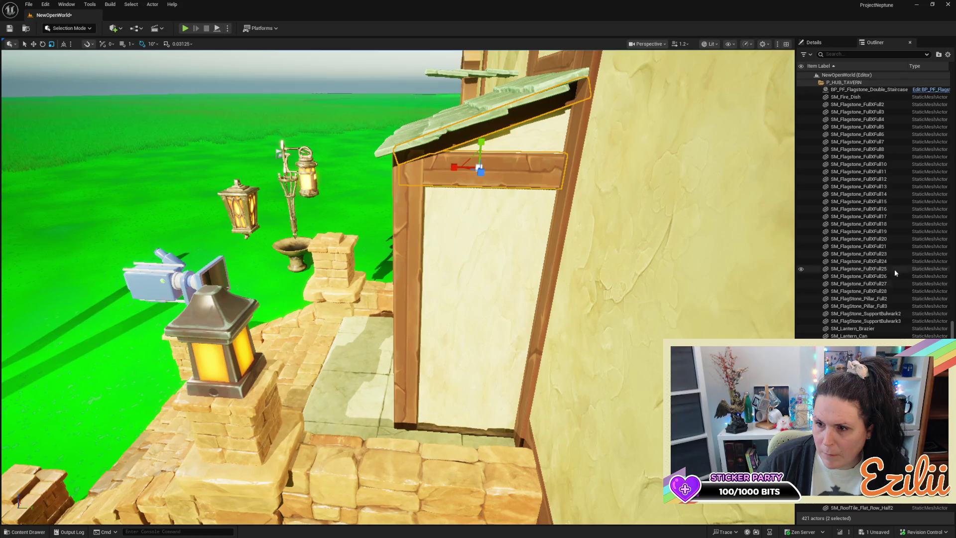
scroll(876, 224, "down", 14)
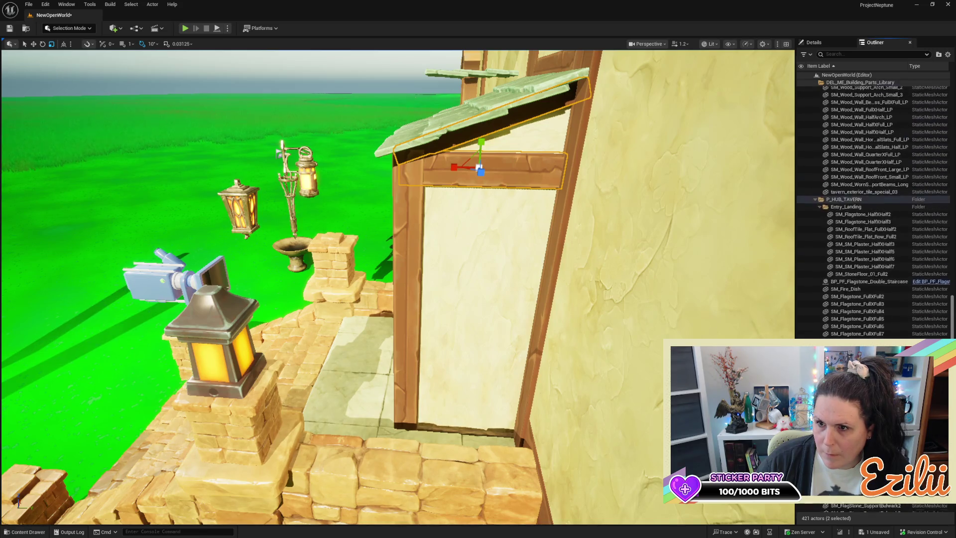
scroll(877, 211, "down", 7)
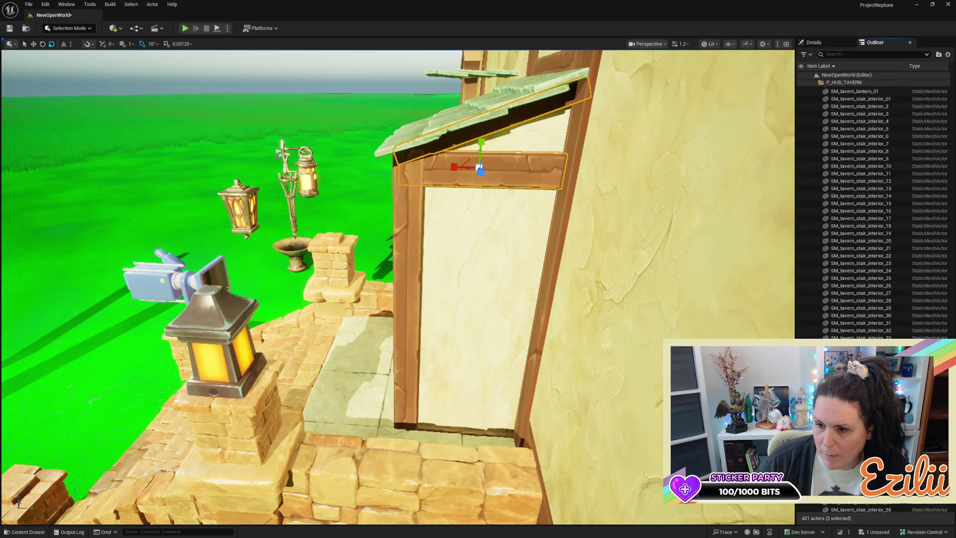
mouse_move(897, 122)
left_mouse_down()
mouse_move(918, 114)
mouse_move(892, 73)
mouse_move(845, 183)
left_mouse_up()
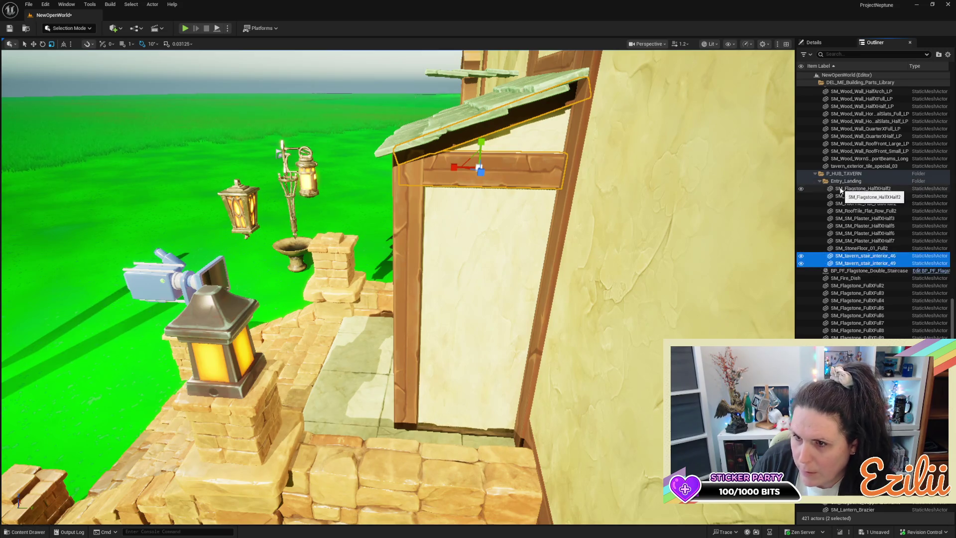
Step: Delete the two long beams SM_Beam_Long_9 and SM_Beam_Long_10 at the doorway base
mouse_move(523, 386)
left_mouse_down()
mouse_move(478, 338)
mouse_move(524, 386)
left_mouse_up()
left_click(524, 386)
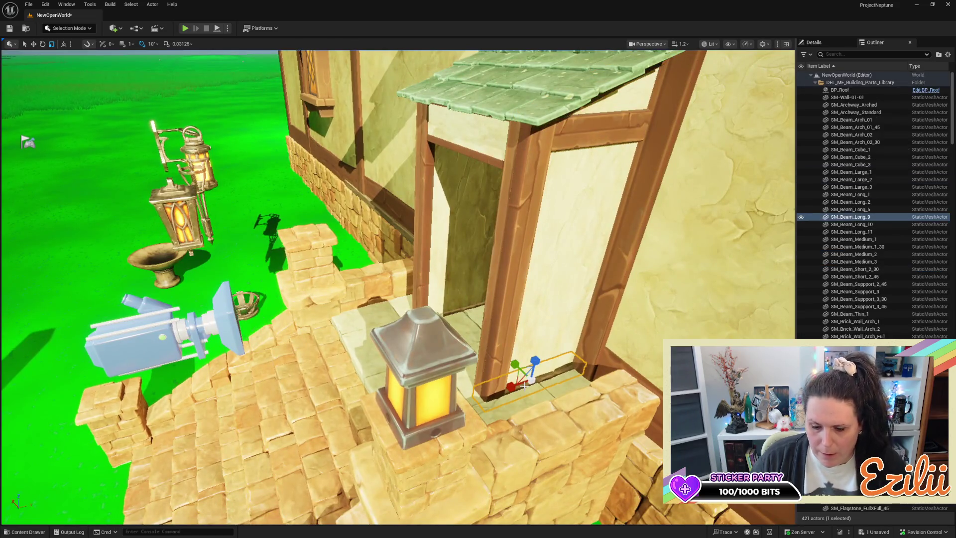
key("Delete")
left_click(466, 307)
key("Delete")
mouse_move(465, 308)
left_mouse_down()
mouse_move(531, 236)
mouse_move(617, 227)
mouse_move(557, 234)
mouse_move(478, 303)
left_mouse_up()
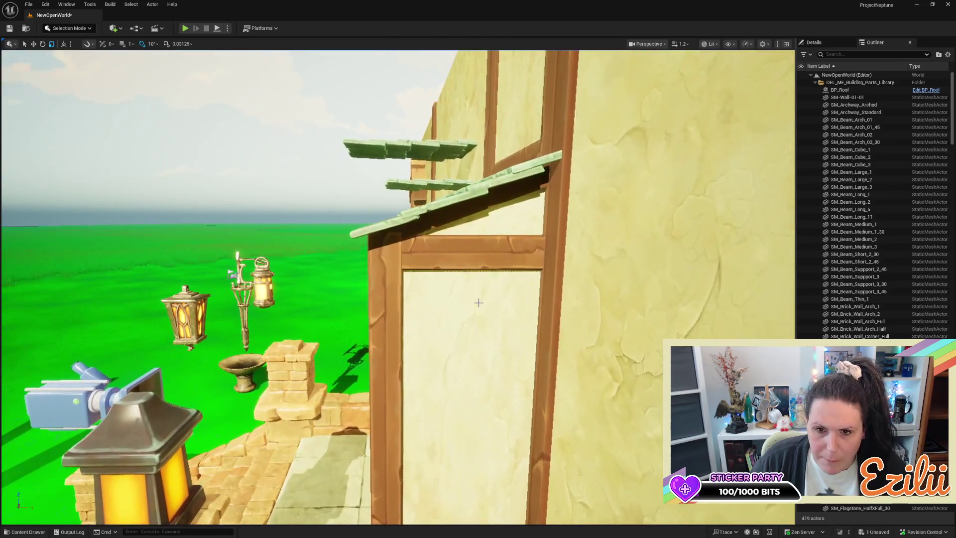
Step: Copy the door-top beam down to the doorway floor
left_click(471, 252)
left_click_drag(471, 252, 492, 301)
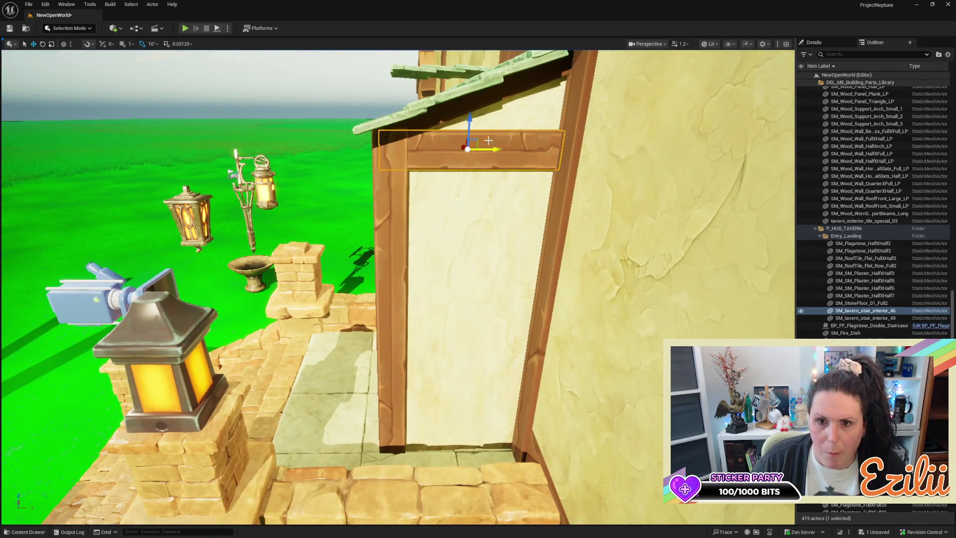
mouse_move(468, 119)
left_mouse_down("alt")
mouse_move(476, 429)
mouse_move(368, 381)
mouse_move(373, 371)
mouse_move(393, 398)
mouse_move(379, 389)
mouse_move(398, 393)
mouse_move(388, 398)
mouse_move(400, 374)
left_mouse_up("alt")
right_click(425, 359)
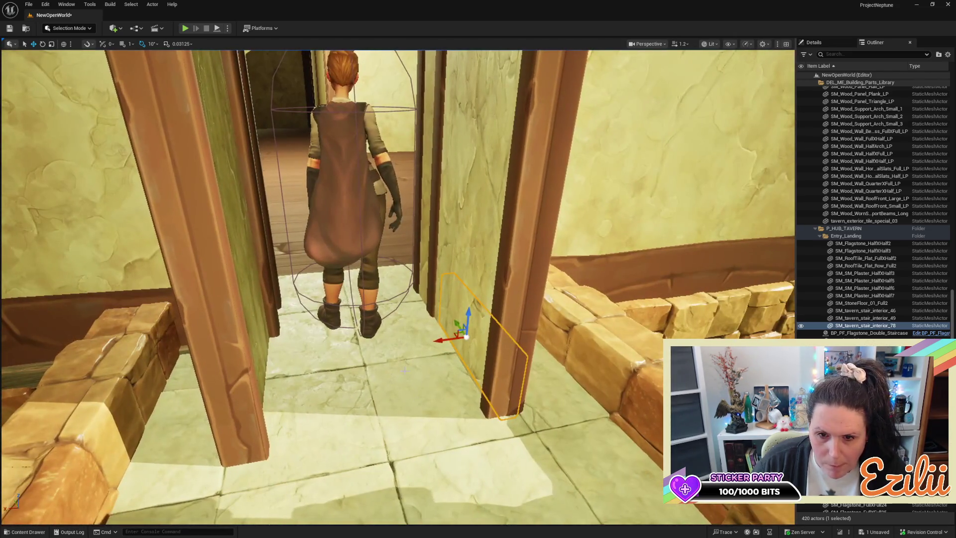
Step: Duplicate the board, rotate it, and slide it against the door frame
mouse_move(436, 338)
left_mouse_down()
mouse_move(411, 343)
mouse_move(500, 349)
left_mouse_up()
key("e")
key("w")
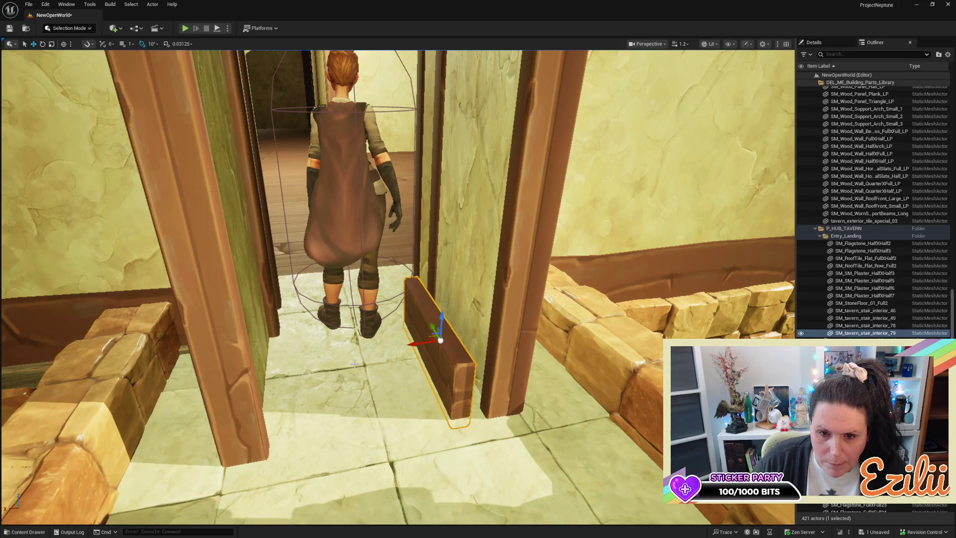
mouse_move(409, 343)
left_mouse_down()
mouse_move(443, 337)
mouse_move(341, 318)
left_mouse_up()
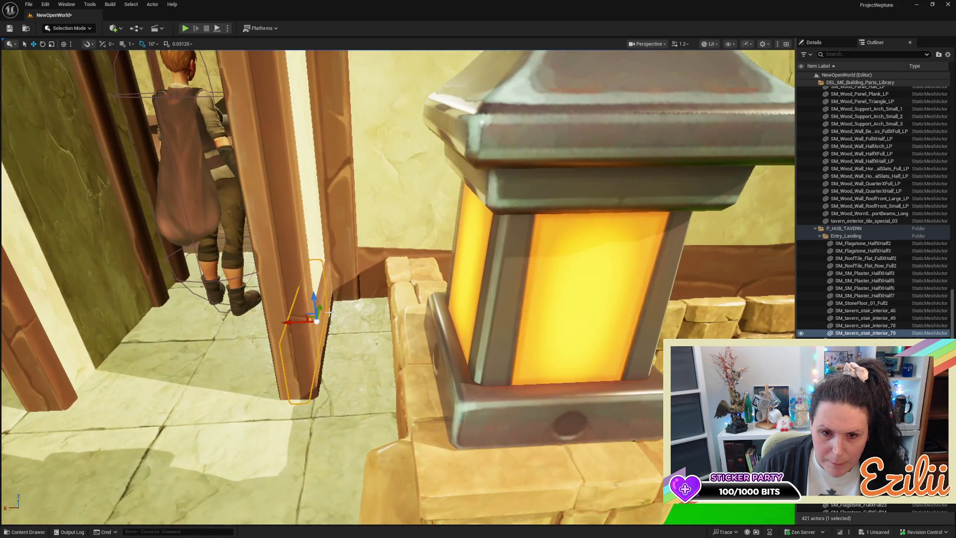
Step: Copy both boards left along the wall and slide one further left
left_click(328, 278, "ctrl")
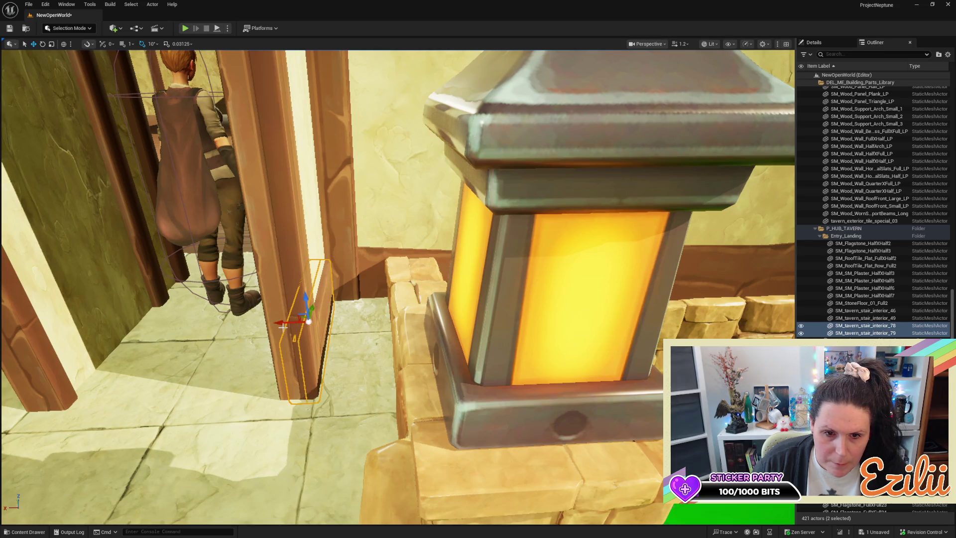
mouse_move(284, 324)
left_mouse_down("alt")
mouse_move(107, 331)
mouse_move(70, 351)
mouse_move(90, 348)
left_mouse_up("alt")
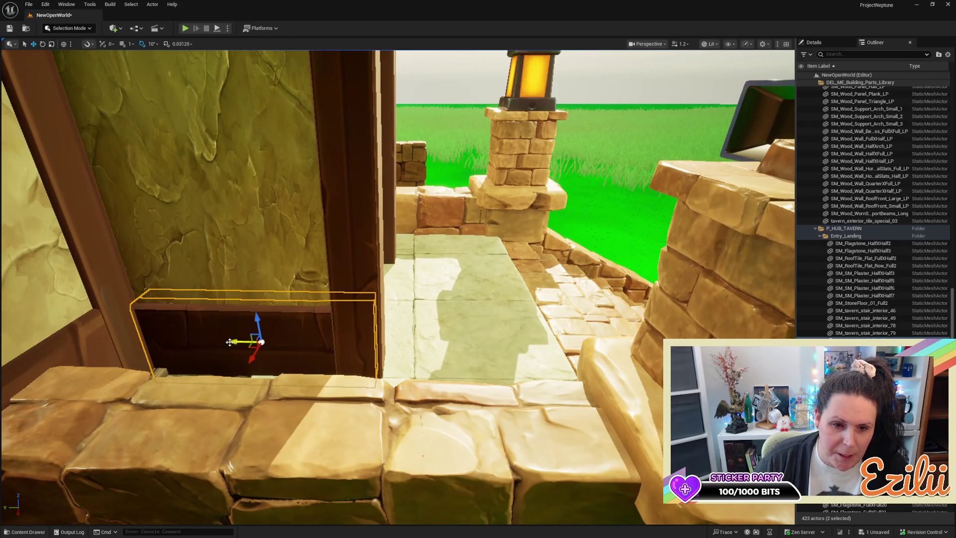
mouse_move(232, 341)
left_mouse_down()
mouse_move(219, 342)
mouse_move(235, 344)
mouse_move(240, 367)
left_mouse_up()
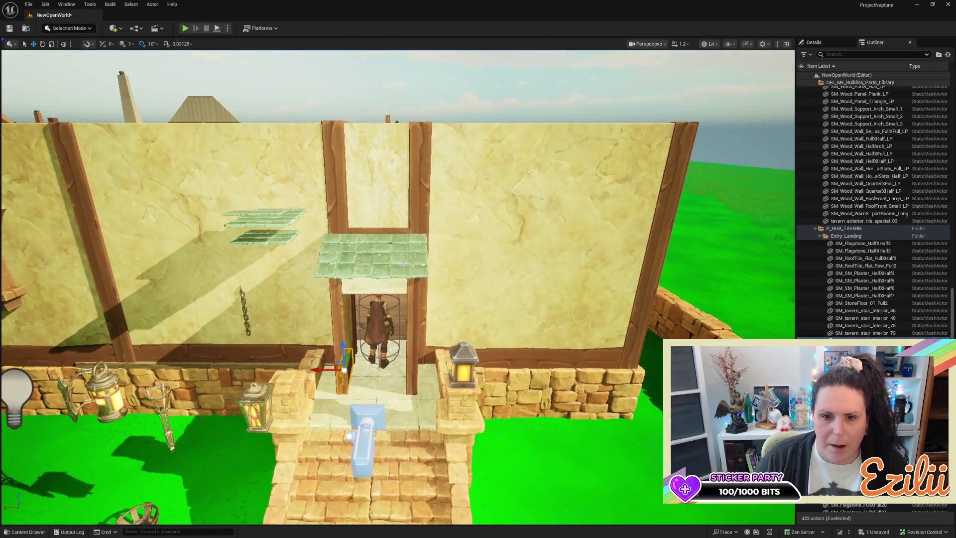
Step: Nudge the right and left doorway posts slightly left along X
left_click(427, 189)
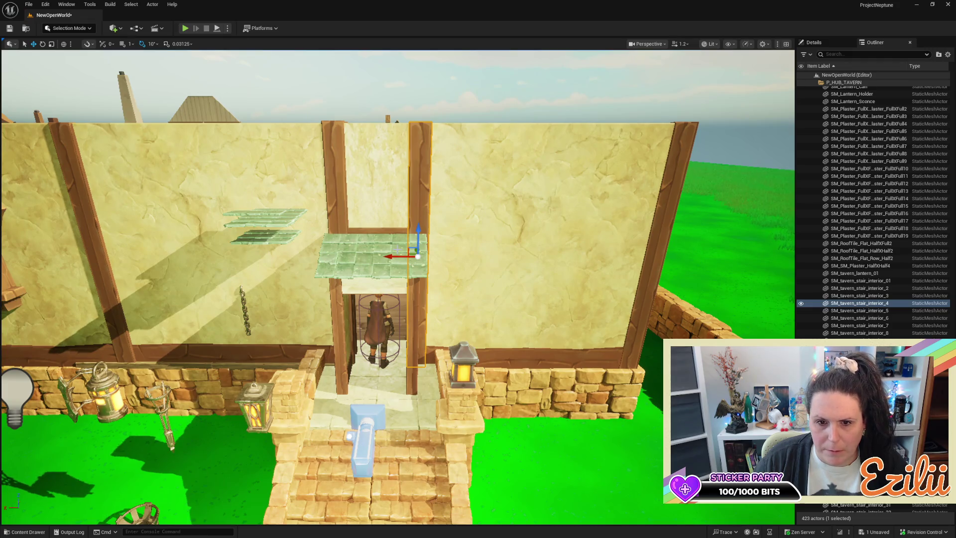
left_click_drag(393, 256, 389, 259)
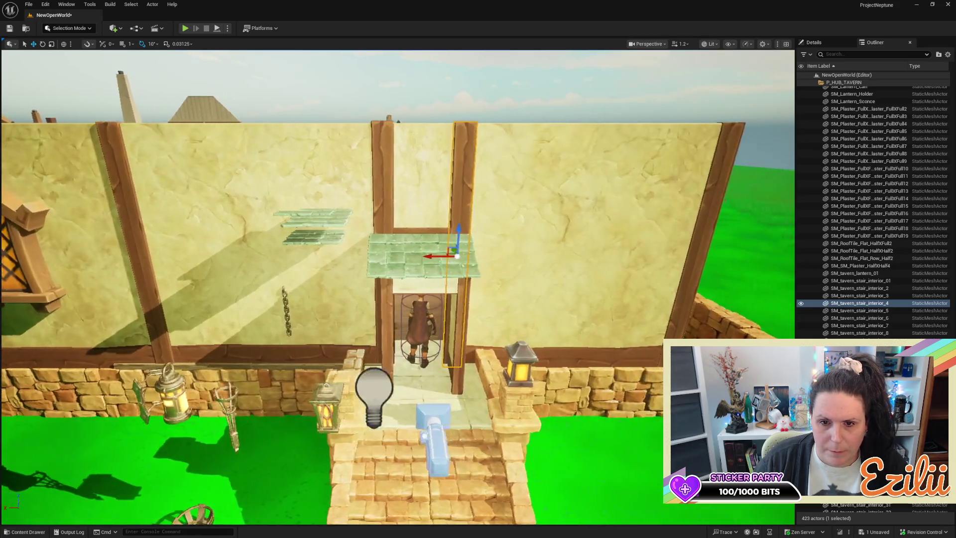
left_click(374, 205)
mouse_move(352, 301)
left_mouse_down()
mouse_move(438, 304)
mouse_move(379, 275)
mouse_move(386, 265)
left_mouse_up()
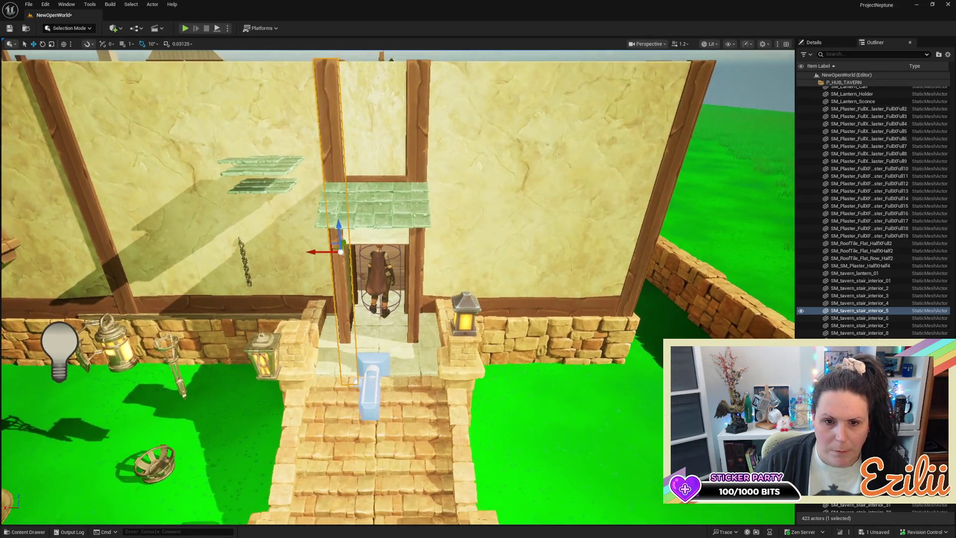
Step: Multi-select both doorway posts together with the beam above the doorway
left_click(417, 153, "ctrl")
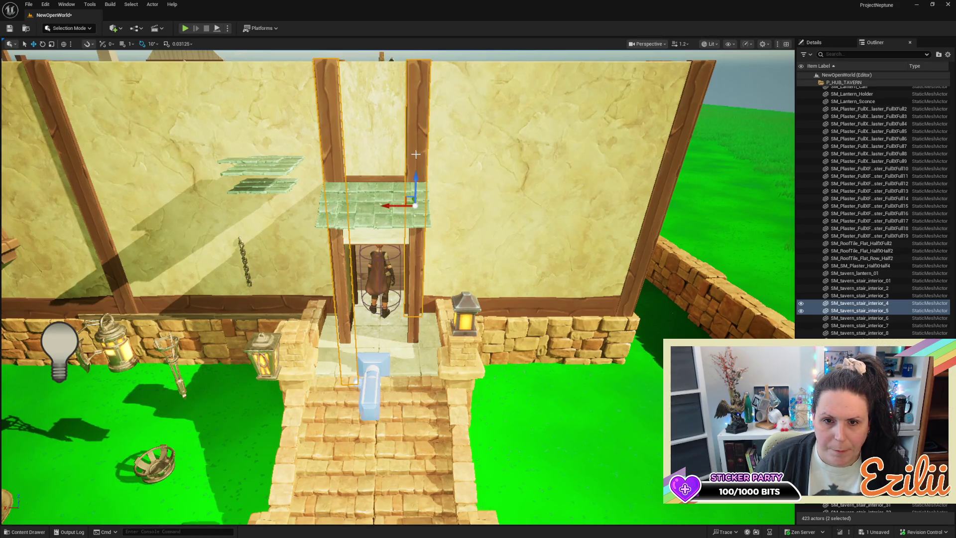
left_click(386, 178, "ctrl")
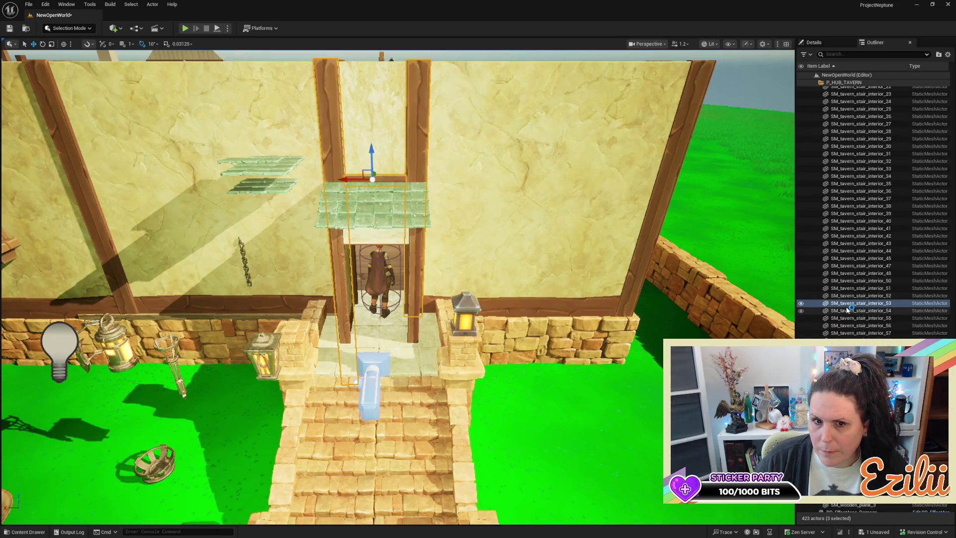
left_click(395, 179)
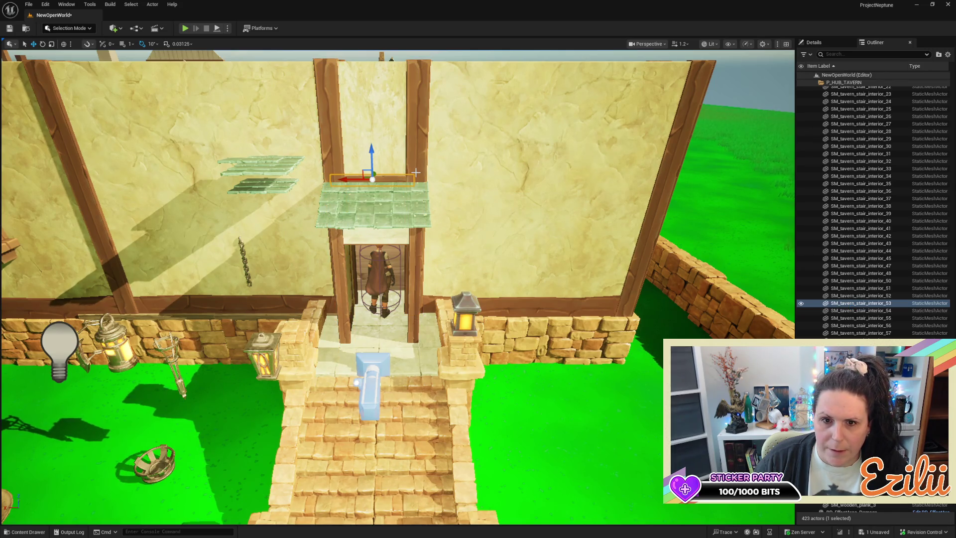
left_click(416, 172, "ctrl")
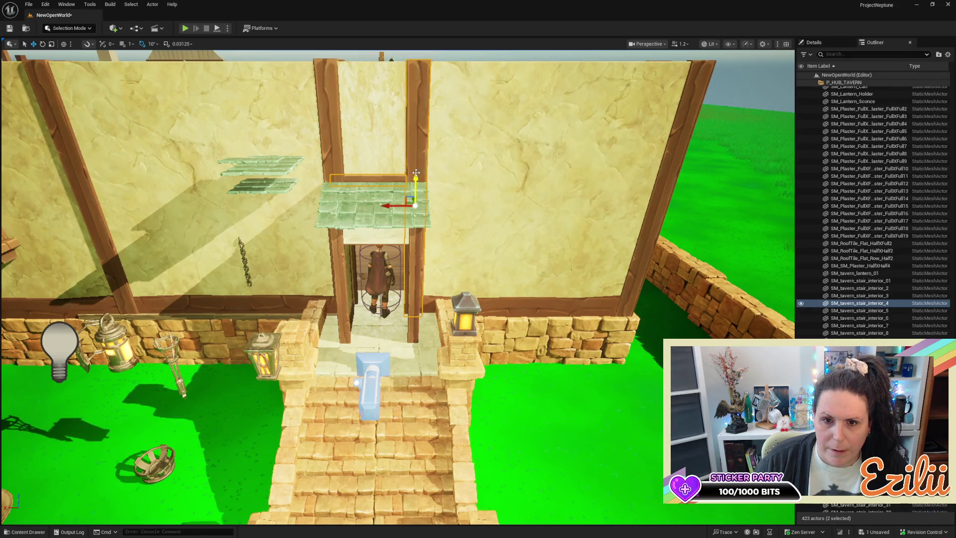
left_click(329, 159, "ctrl")
scroll(864, 283, "up", 3)
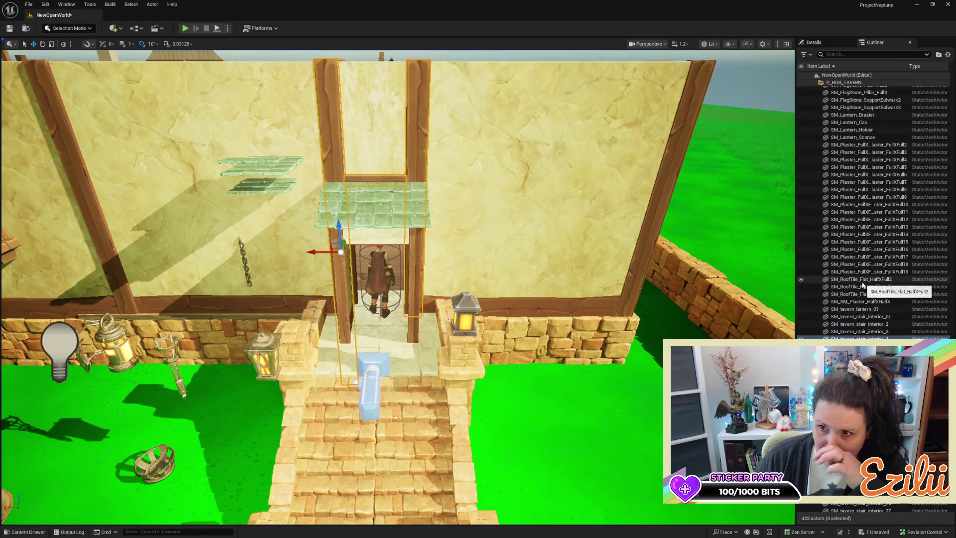
Step: Browse the Outliner list and turn the view toward the tavern's side entry
scroll(866, 281, "up", 10)
scroll(867, 278, "down", 6)
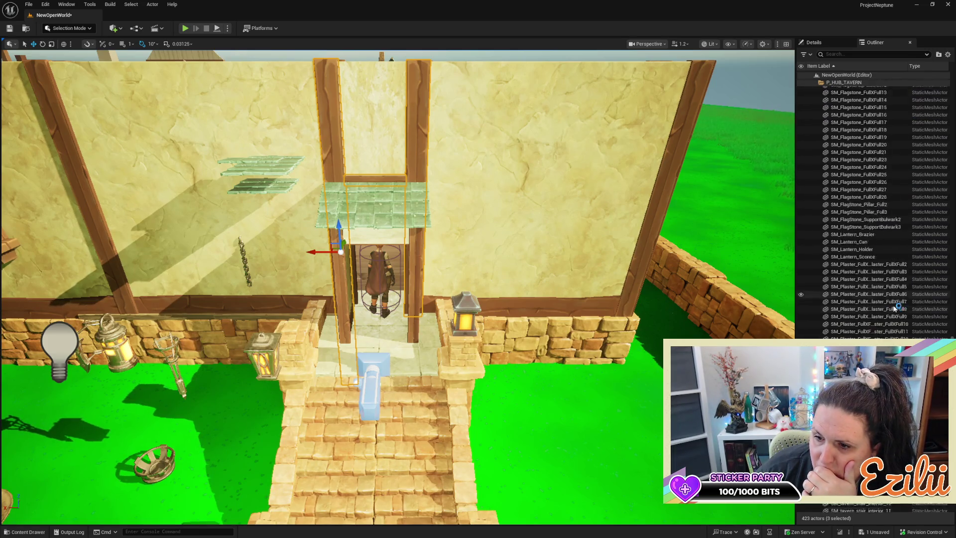
scroll(895, 307, "down", 3)
right_click(868, 123)
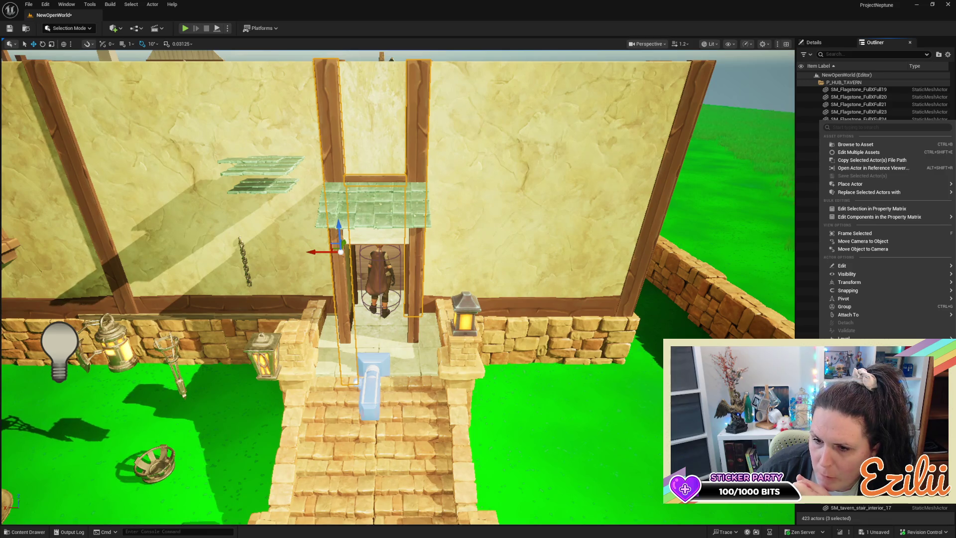
mouse_move(398, 284)
left_mouse_down()
mouse_move(259, 264)
mouse_move(279, 264)
mouse_move(288, 289)
mouse_move(299, 259)
mouse_move(621, 277)
left_mouse_up()
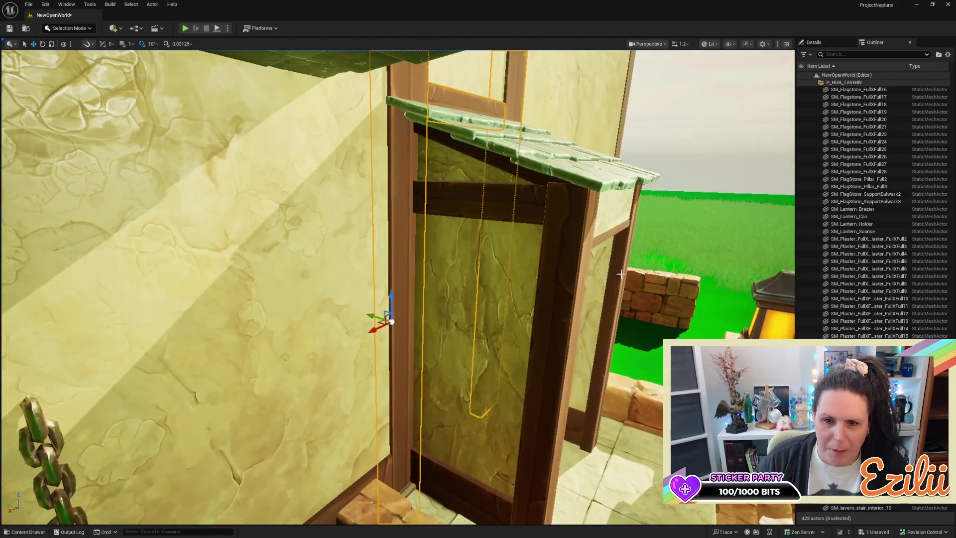
Step: Select the side entry's two wooden posts, sloped roof trim and horizontal beam
left_click(472, 188)
left_click(476, 151)
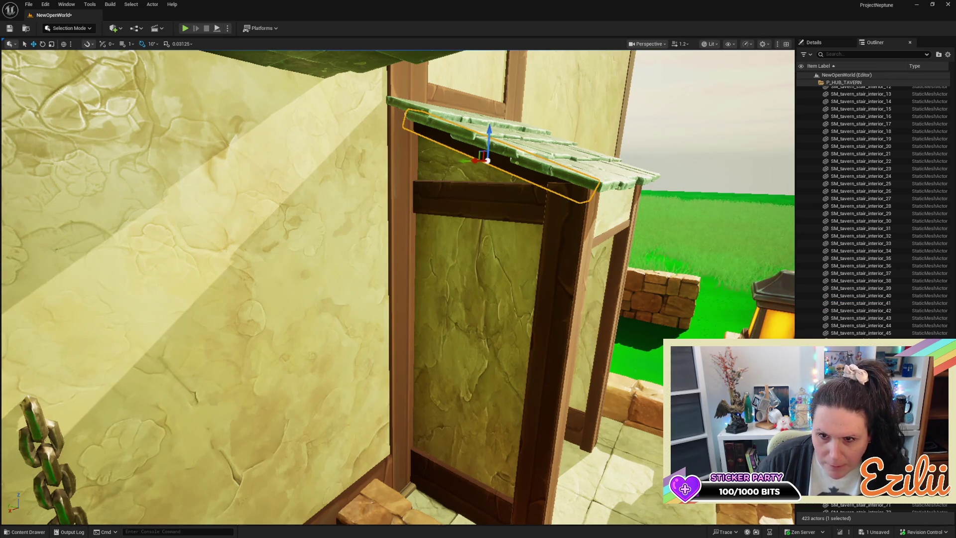
left_click(548, 351)
left_click(581, 284)
left_click_drag(582, 283, 515, 281)
left_click(511, 285, "ctrl")
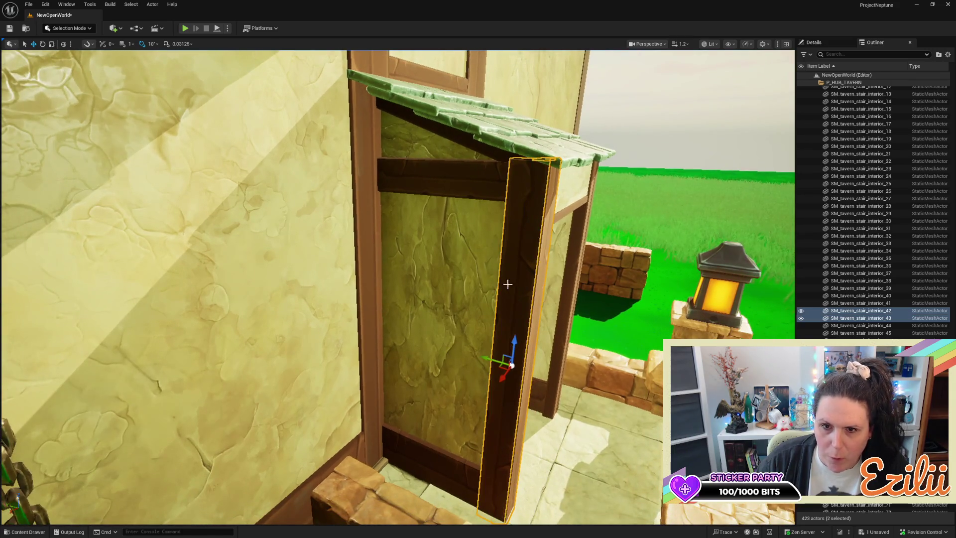
left_click(459, 138, "ctrl")
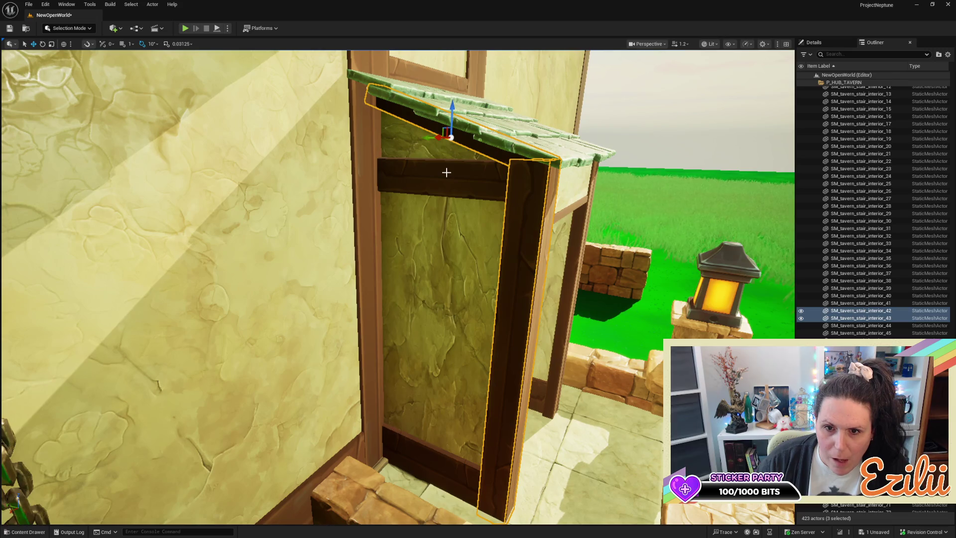
left_click(447, 175, "ctrl")
Step: Move the four selected pieces into Entry_Landing, then pick the beam above the doorway
right_click(846, 315)
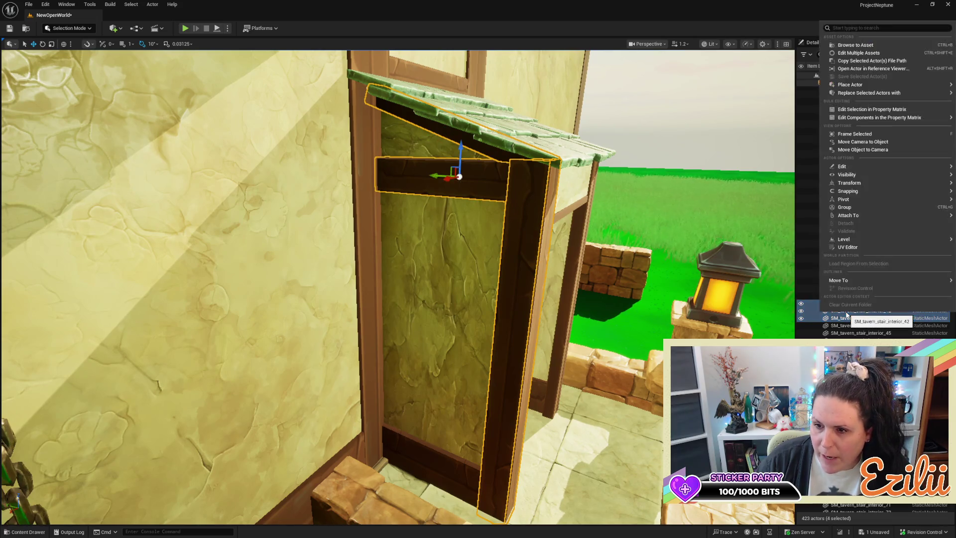
mouse_move(846, 280)
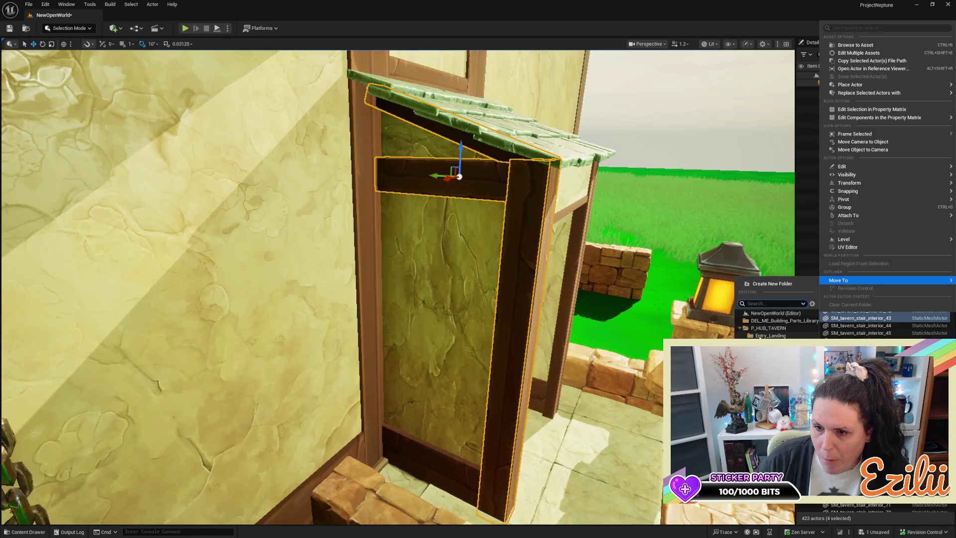
left_click(770, 336)
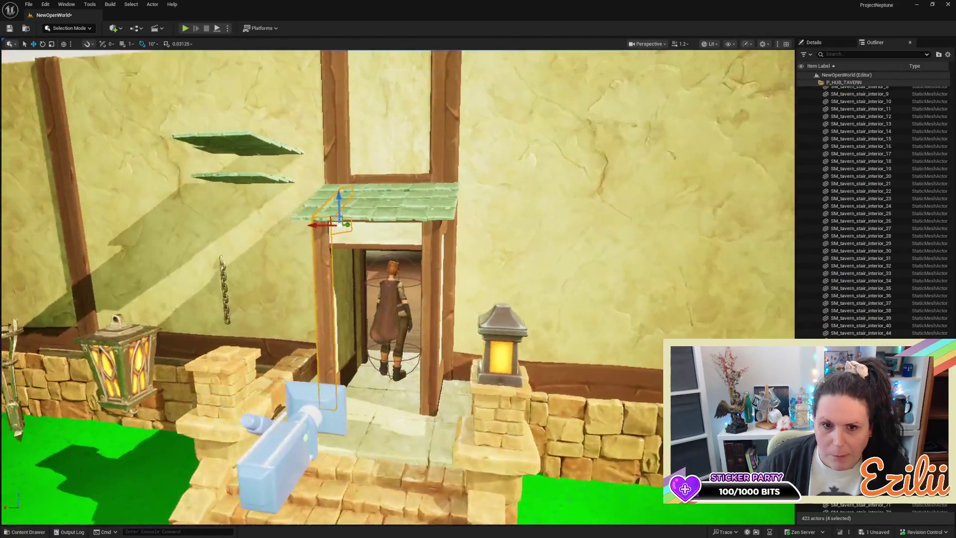
left_click(527, 153)
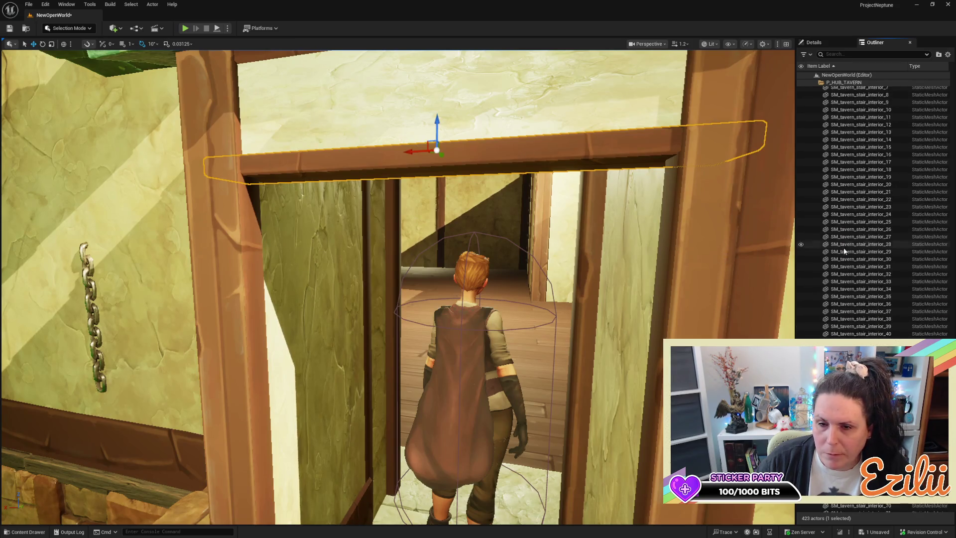
Step: Frame the doorway posts and look around the entry from inside
left_click_drag(724, 259, 702, 271)
left_click_drag(491, 279, 491, 233)
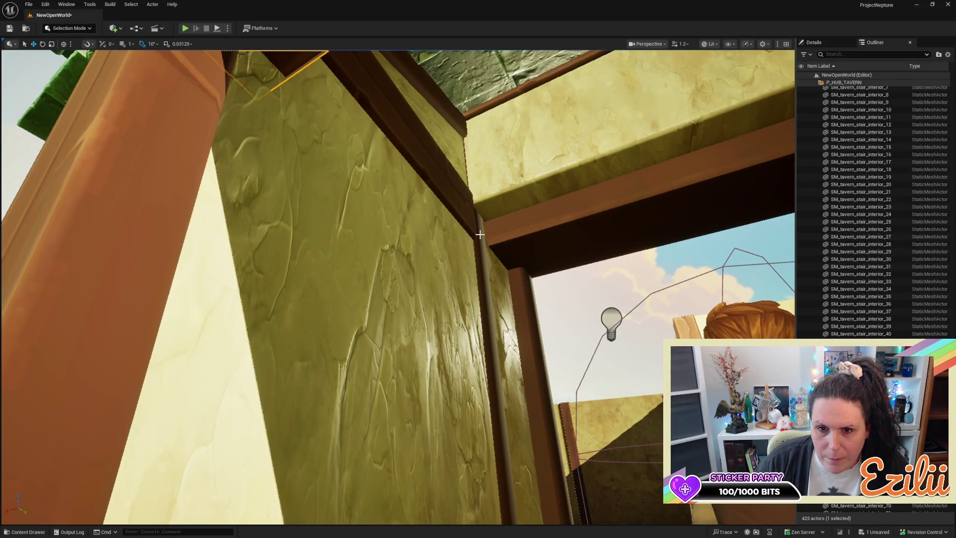
left_click(480, 234, "ctrl")
key("f")
mouse_move(480, 234)
left_mouse_down()
mouse_move(488, 244)
mouse_move(488, 224)
mouse_move(468, 234)
mouse_move(498, 257)
mouse_move(483, 194)
mouse_move(490, 212)
mouse_move(439, 318)
left_mouse_up()
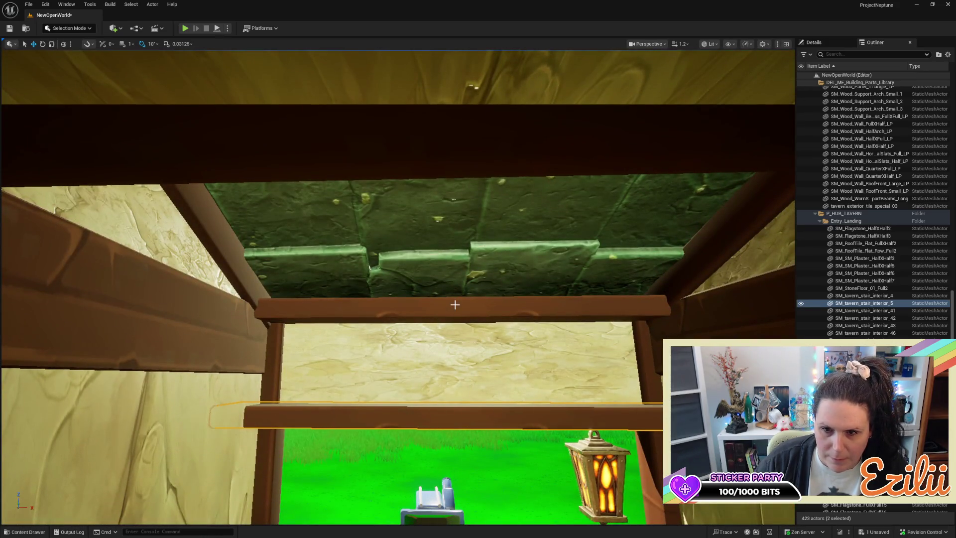
Step: Move the upper and lower doorway beams into the Entry_Landing folder
left_click(454, 305)
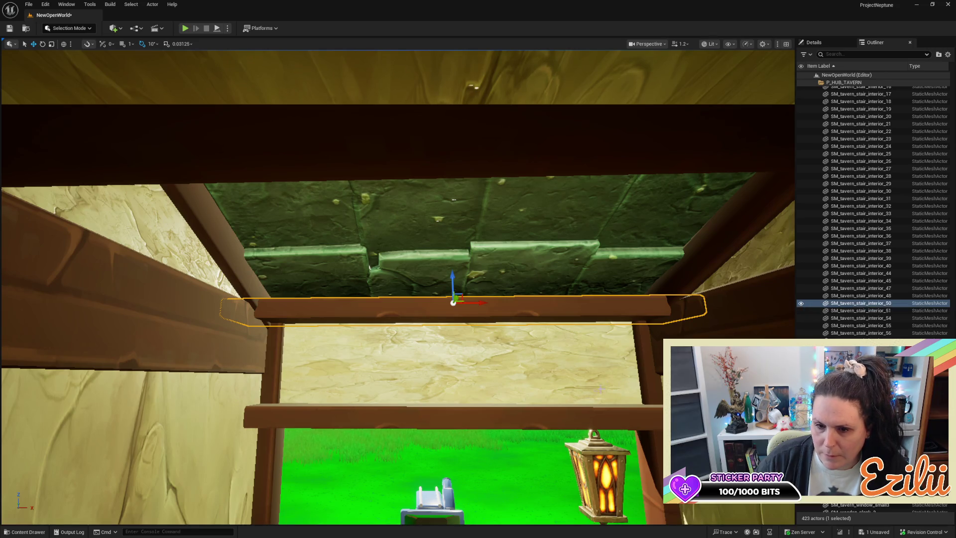
left_click(580, 412, "ctrl")
right_click(866, 304)
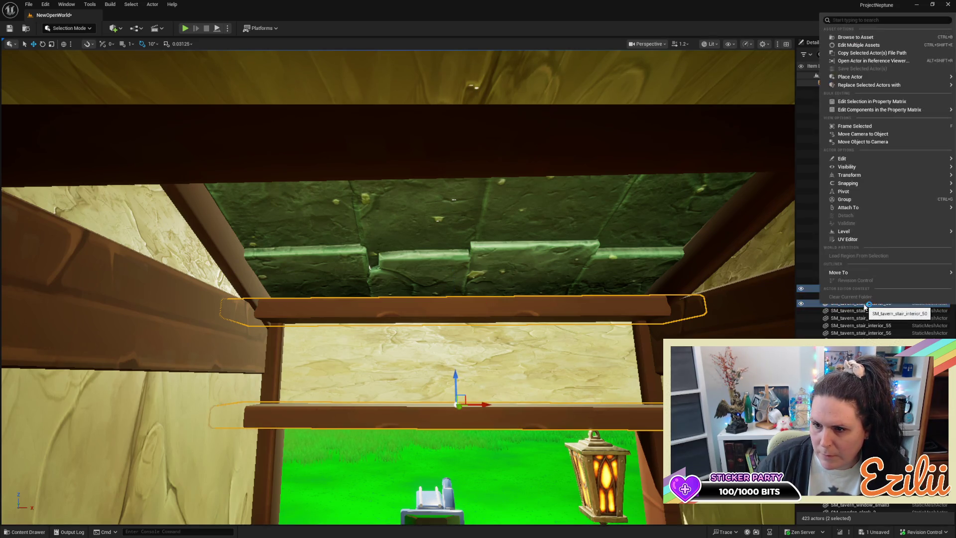
mouse_move(872, 271)
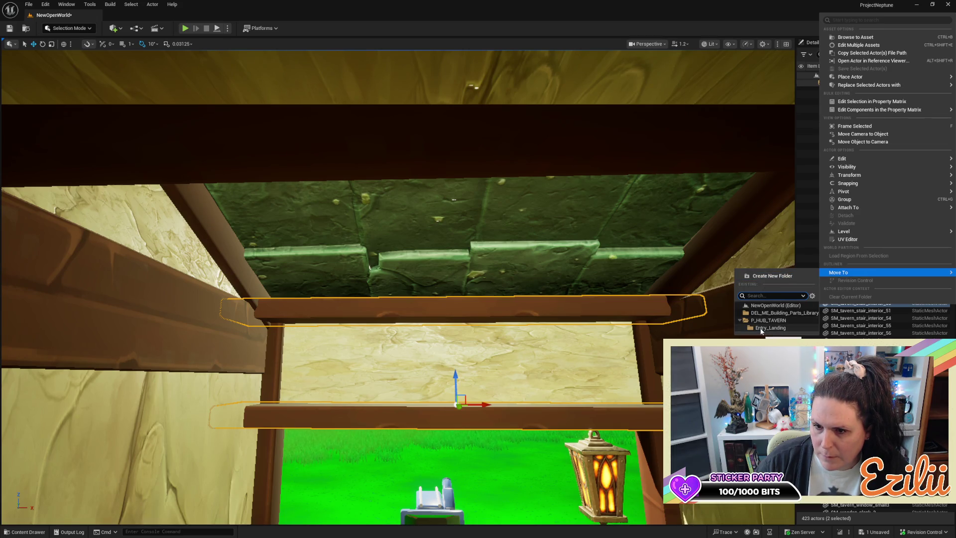
left_click(761, 328)
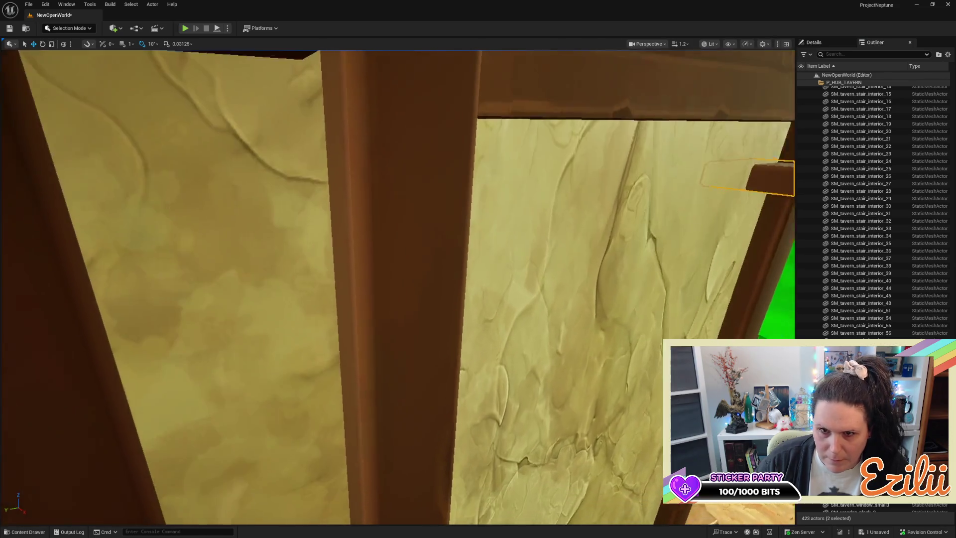
key("f")
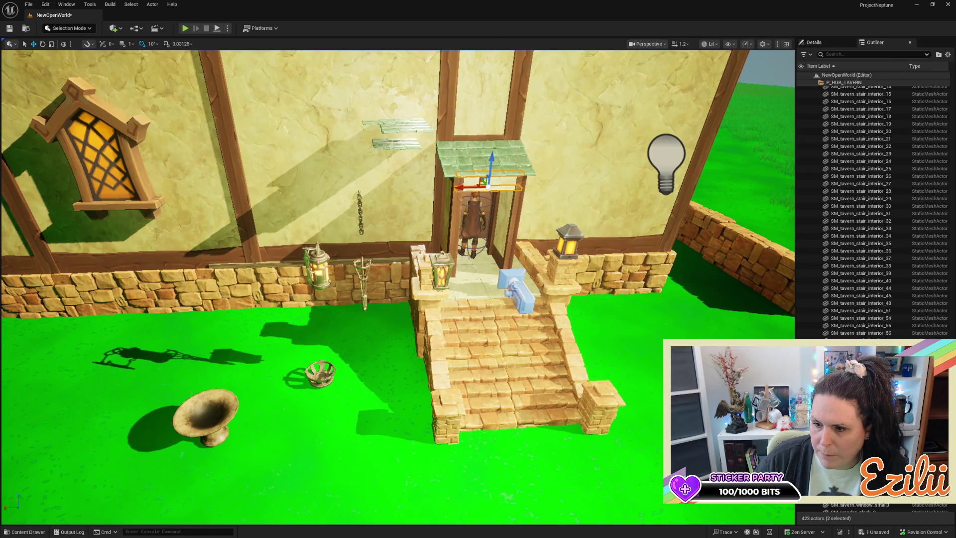
Step: Select the 24 immediate children of the Entry_Landing folder at once
scroll(953, 297, "up", 10)
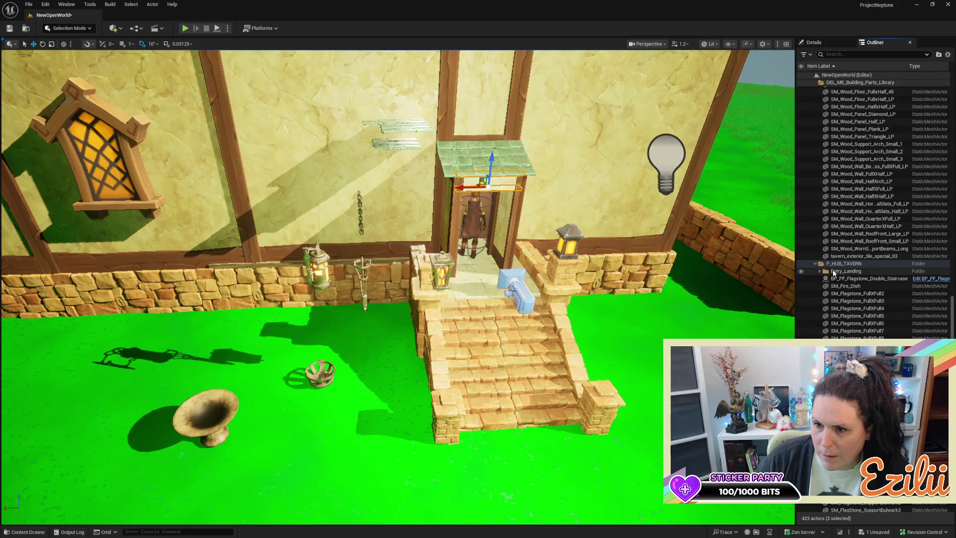
left_click(835, 273)
key("f")
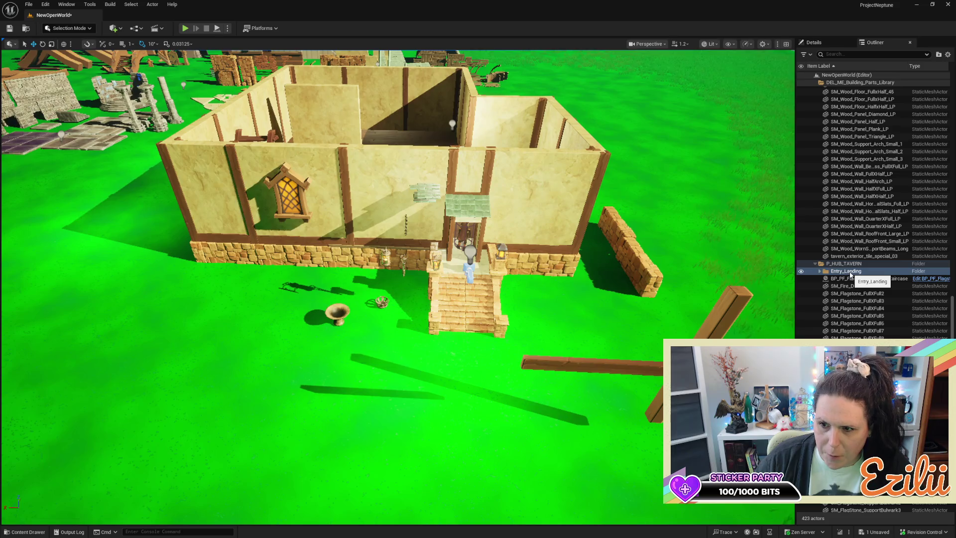
right_click(851, 274)
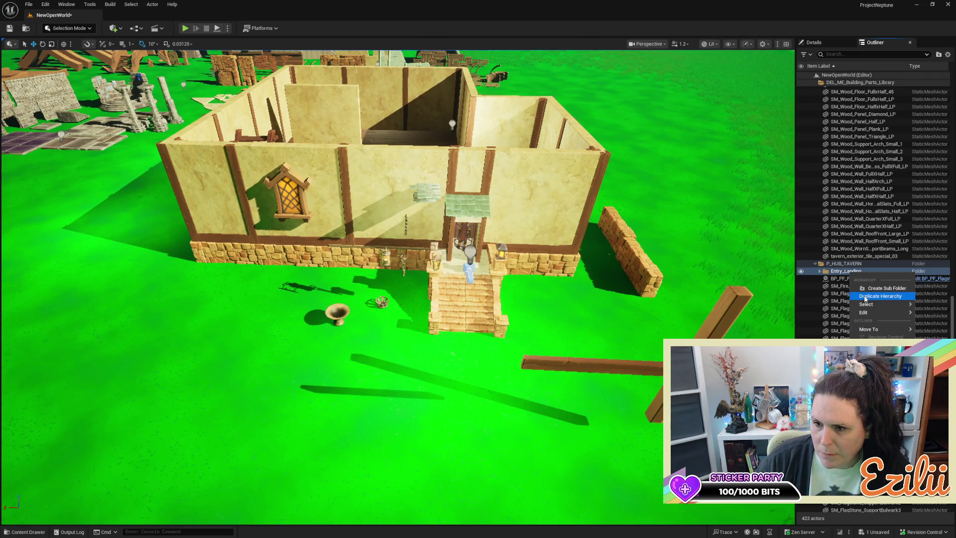
mouse_move(880, 315)
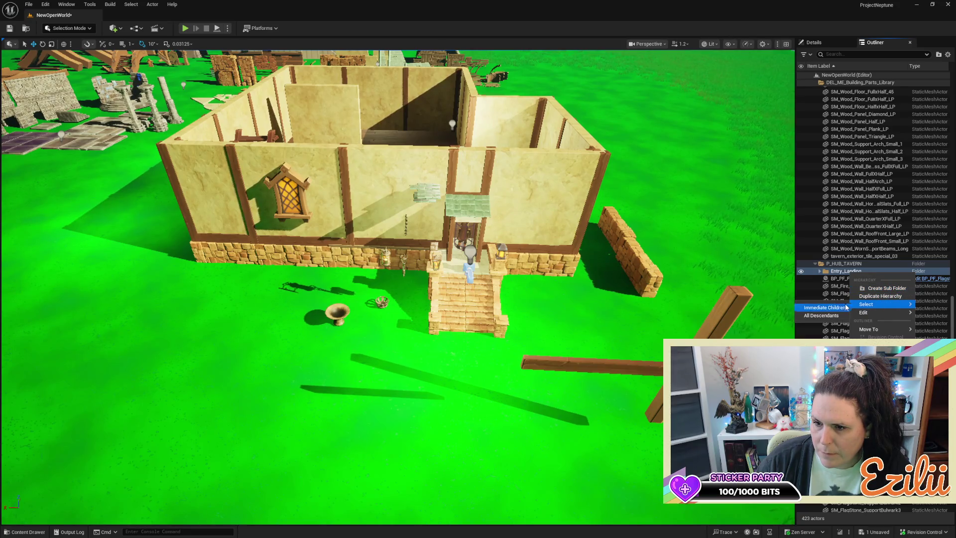
left_click(831, 315)
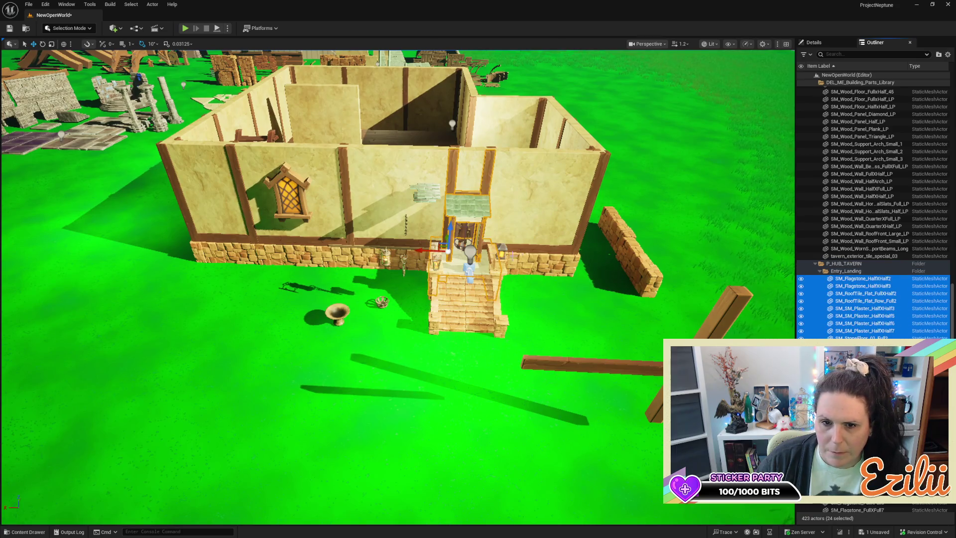
Step: Add the stone entry staircase to the Entry_Landing folder
mouse_move(542, 297)
left_mouse_down()
mouse_move(542, 314)
mouse_move(523, 239)
mouse_move(463, 219)
left_mouse_up()
left_click_drag(508, 309, 508, 327)
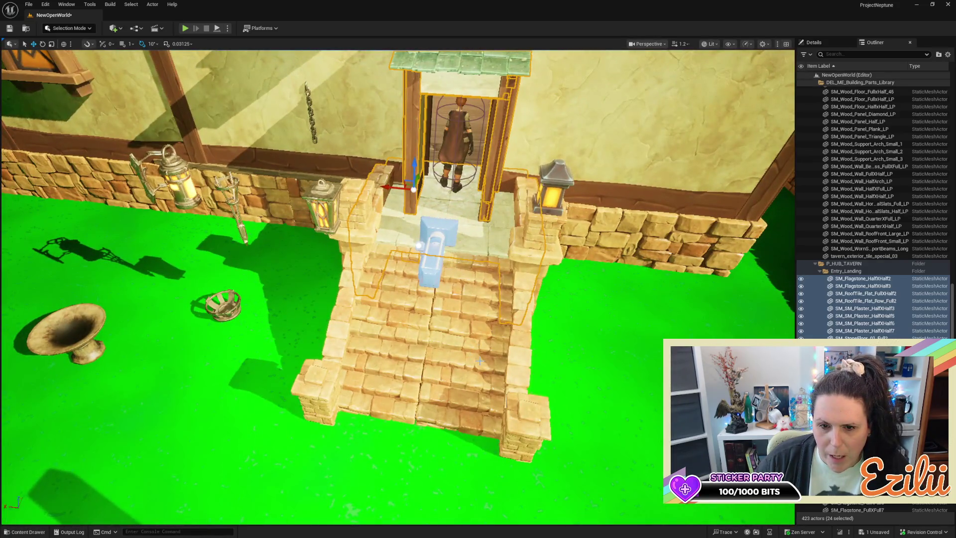
left_click(439, 359)
left_click_drag(433, 352, 528, 340)
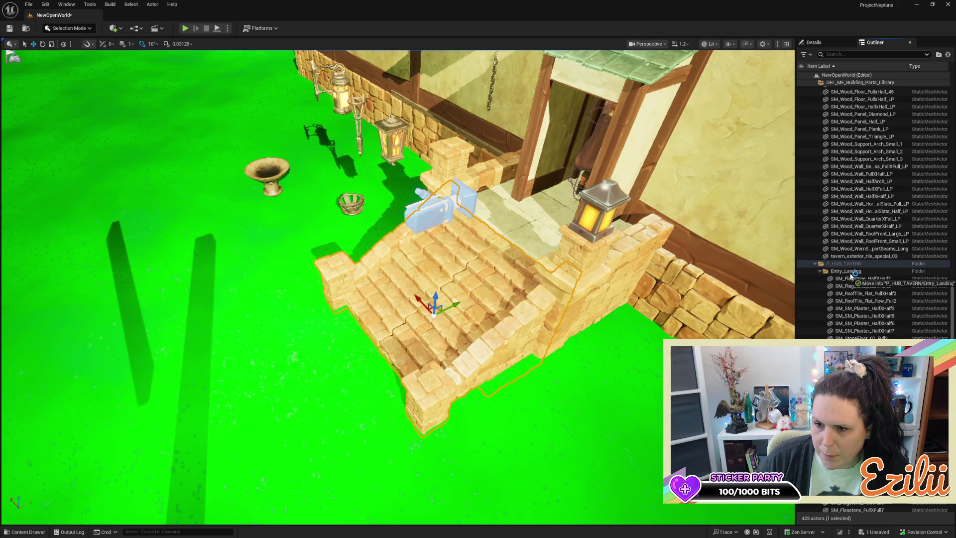
left_click_drag(852, 276, 846, 271)
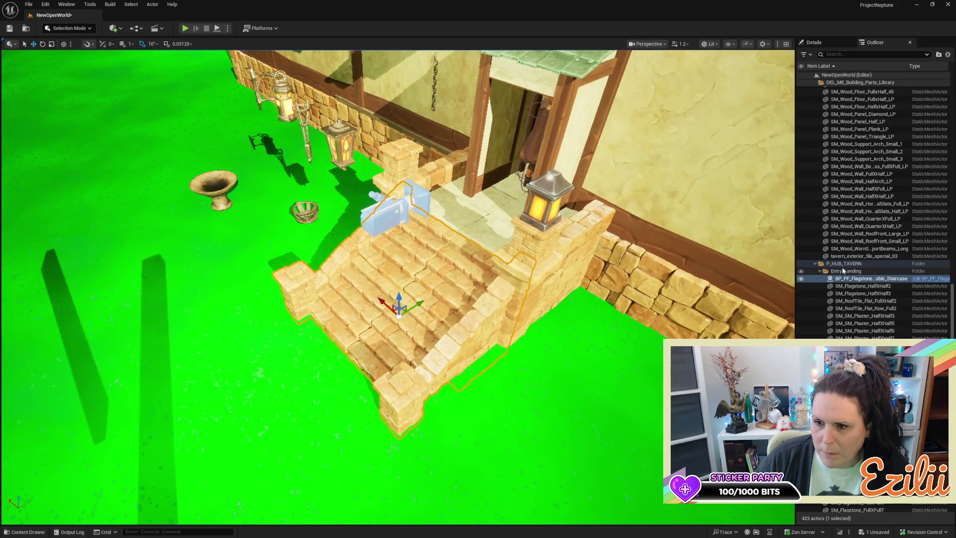
Step: Select all 25 Entry_Landing actors and frame them in view
right_click(843, 271)
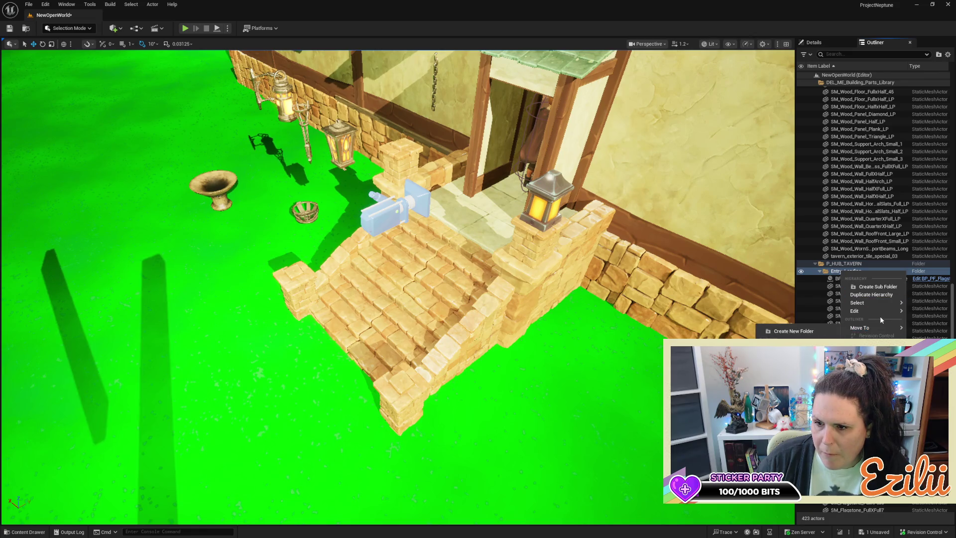
mouse_move(887, 302)
left_click(811, 312)
key("f")
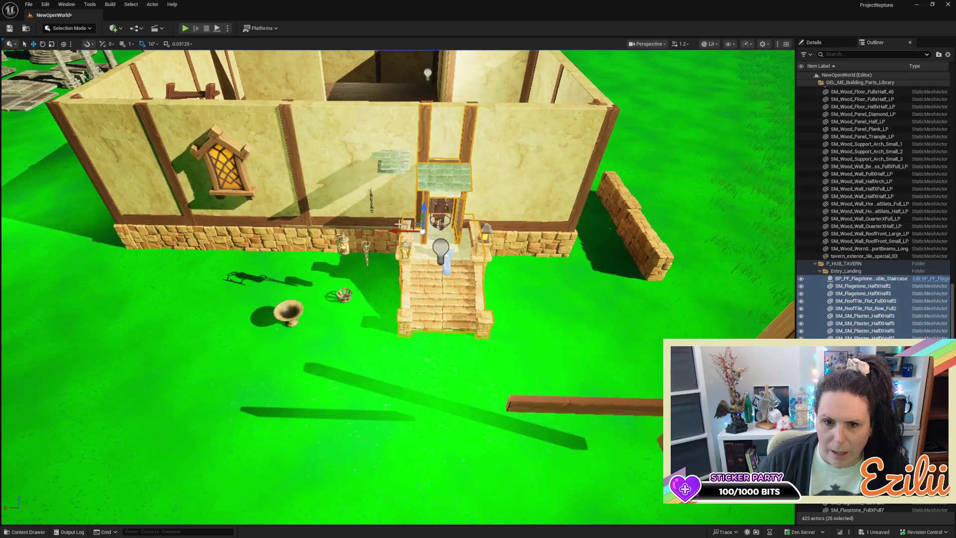
Step: Alt-drag a copy of the entry landing and stairs onto the grass, then orbit to inspect it
left_click_drag(396, 228, 11, 224)
left_click_drag(640, 318, 639, 319)
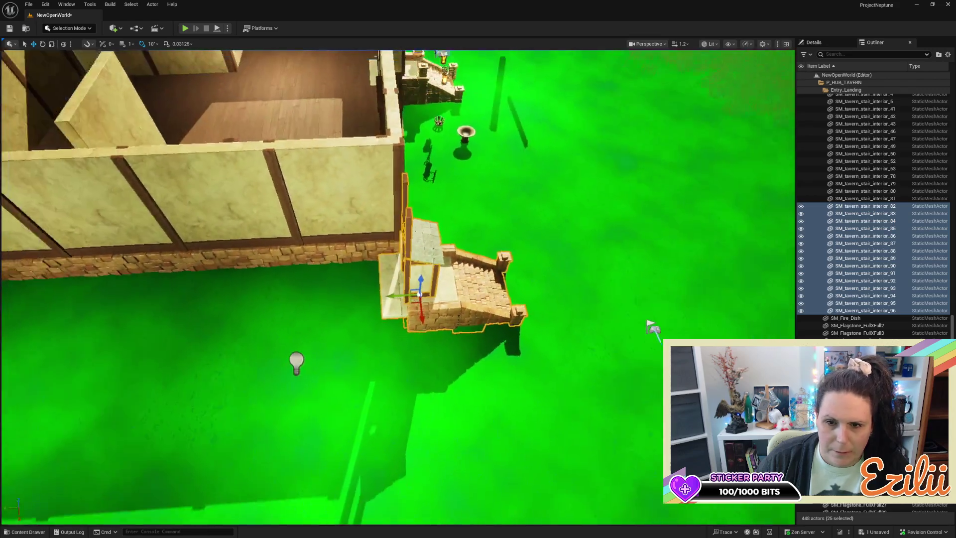
scroll(640, 319, "up", 3)
left_click_drag(549, 328, 591, 324)
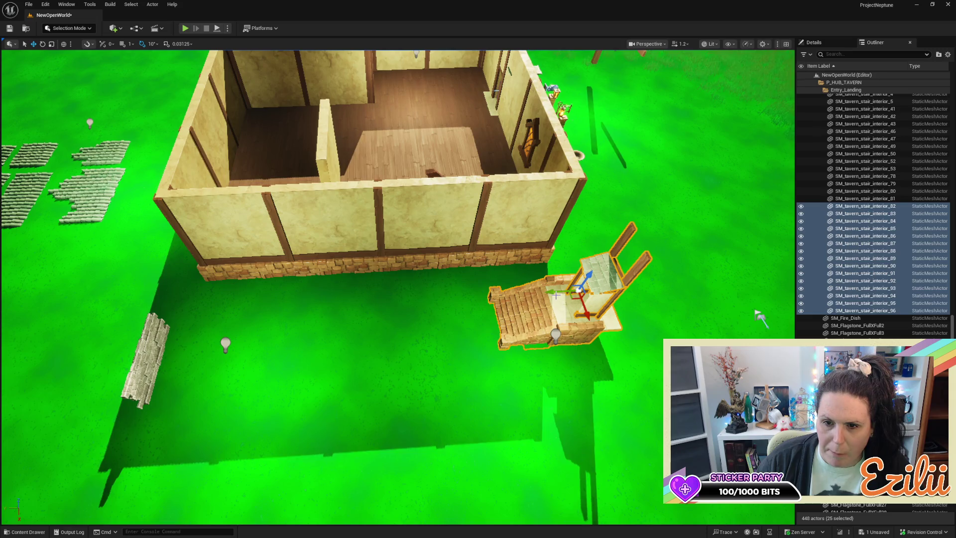
mouse_move(761, 318)
left_mouse_down()
mouse_move(725, 224)
mouse_move(689, 207)
mouse_move(597, 199)
mouse_move(557, 162)
mouse_move(459, 305)
mouse_move(687, 296)
mouse_move(693, 354)
mouse_move(554, 339)
mouse_move(498, 359)
mouse_move(520, 349)
mouse_move(498, 344)
mouse_move(498, 378)
mouse_move(478, 363)
mouse_move(478, 334)
left_mouse_up()
Step: Undo the duplicated landing and select one side-entry door-frame post
key("ctrl+z")
key("ctrl+z")
key("ctrl+z")
scroll(437, 251, "up", 5)
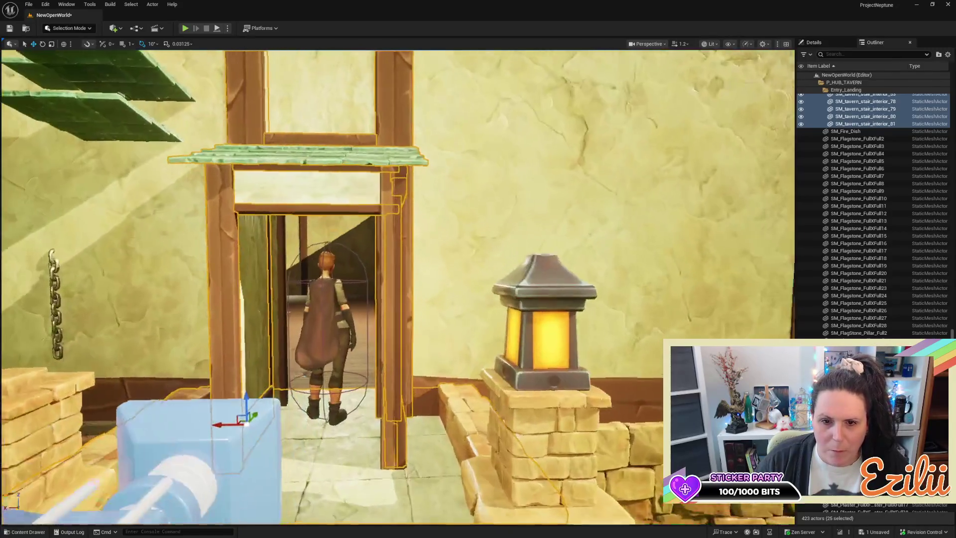
left_click(384, 181)
left_click_drag(384, 180, 469, 183)
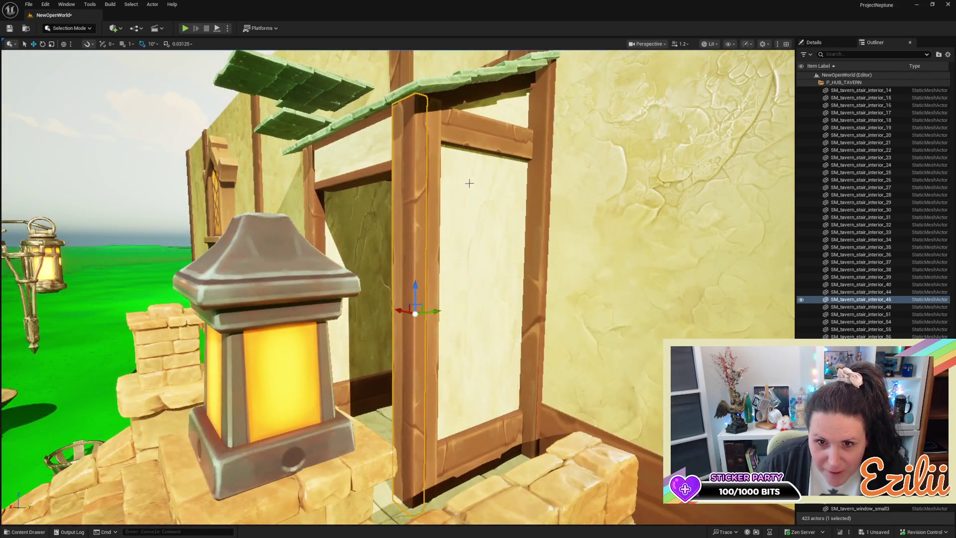
Step: Move door-frame posts SM_tavern_stair_interior_44 and _45 into Entry_Landing
left_click(437, 166, "ctrl")
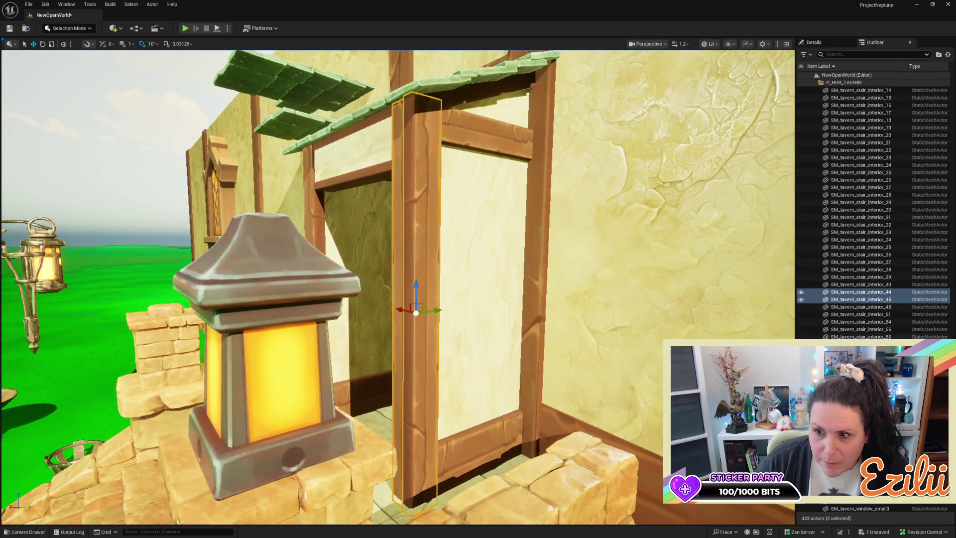
right_click(879, 303)
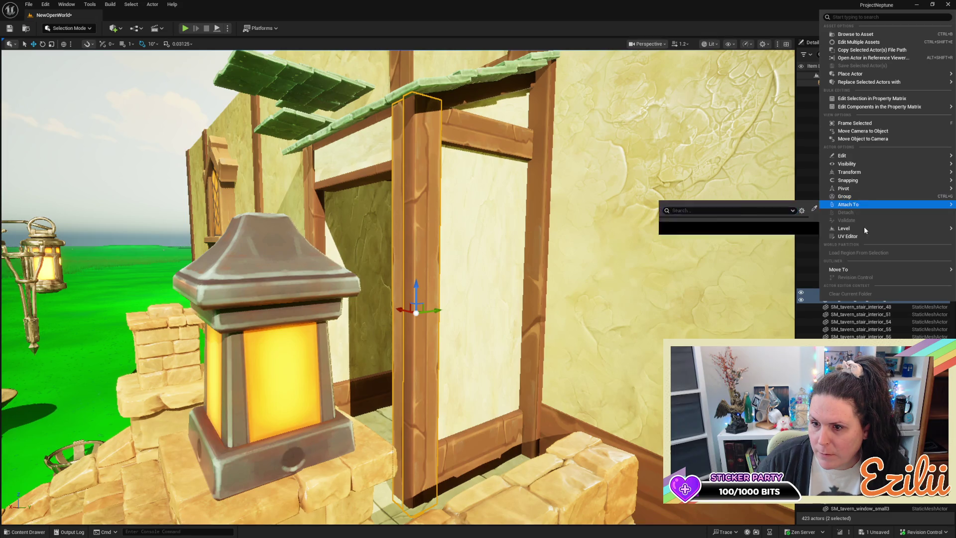
mouse_move(854, 269)
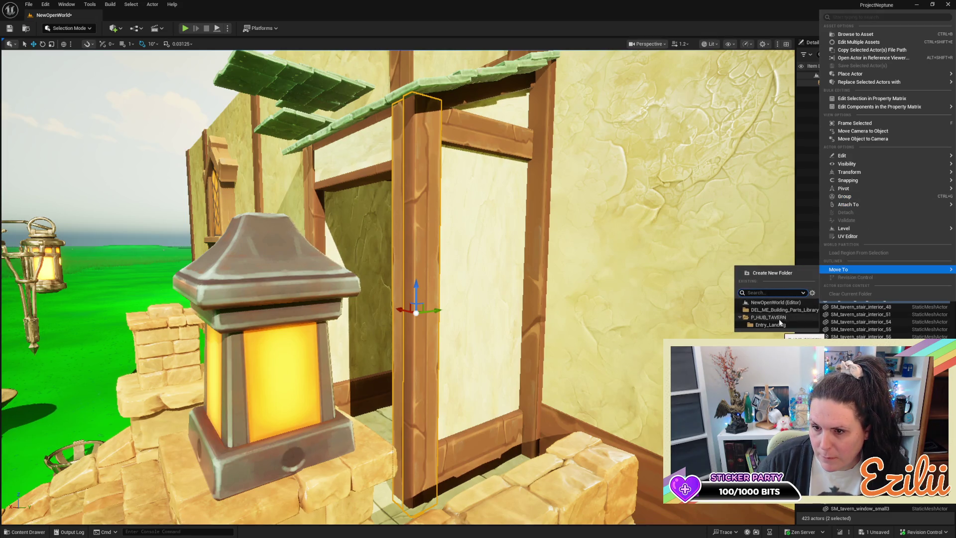
left_click(780, 325)
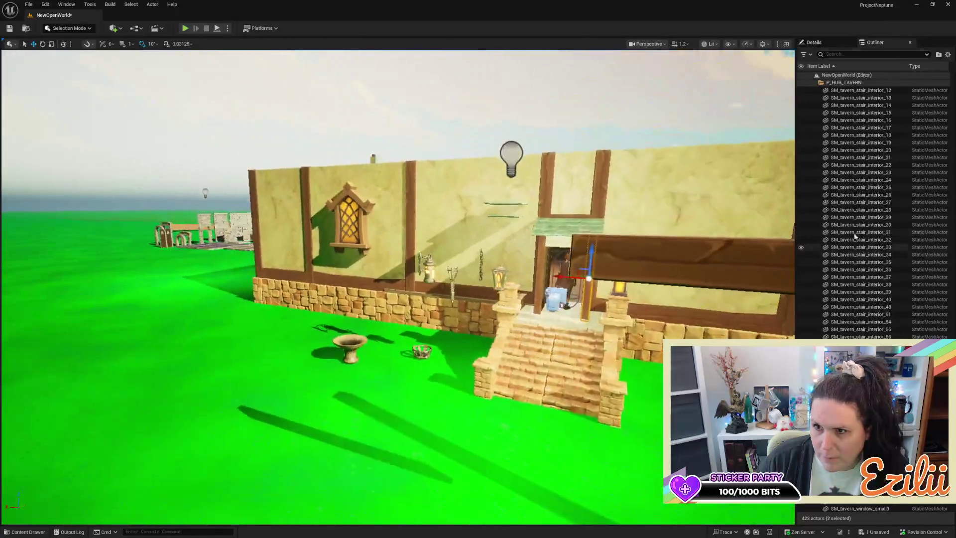
scroll(880, 177, "up", 5)
scroll(880, 177, "up", 10)
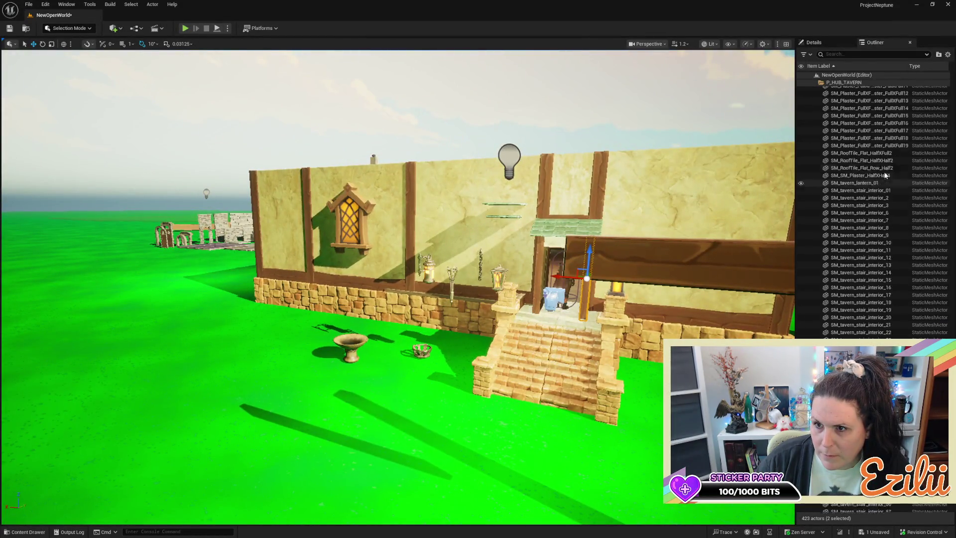
scroll(887, 173, "up", 10)
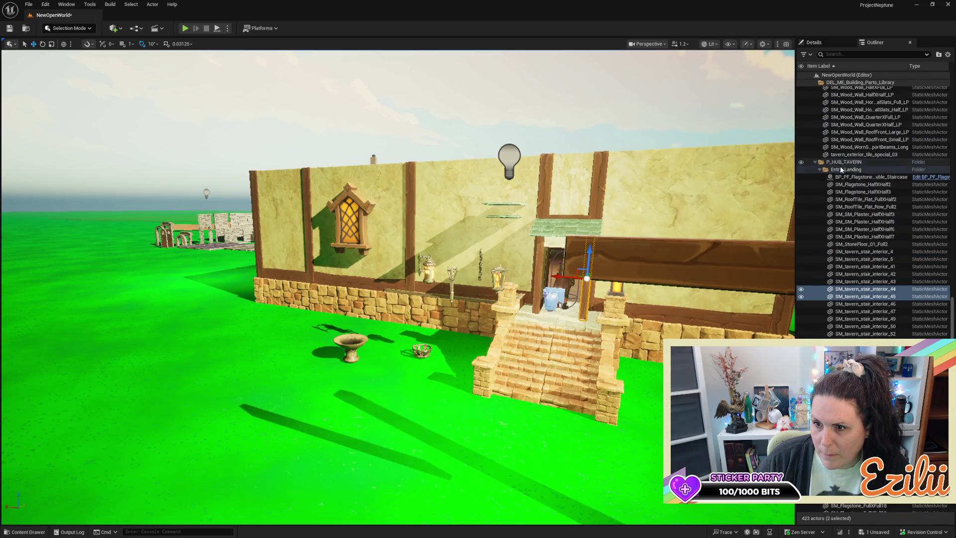
left_click(840, 170)
right_click(841, 170)
mouse_move(856, 225)
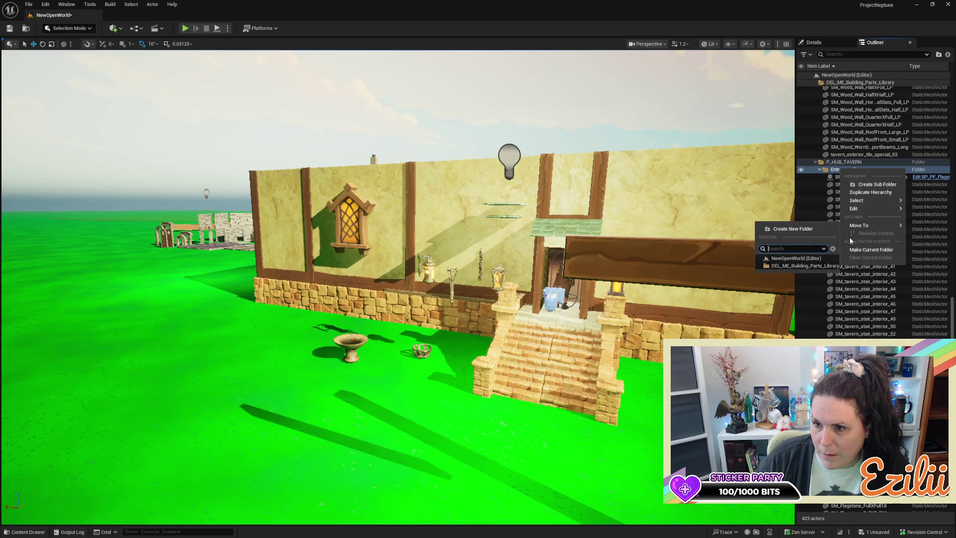
left_click(822, 213)
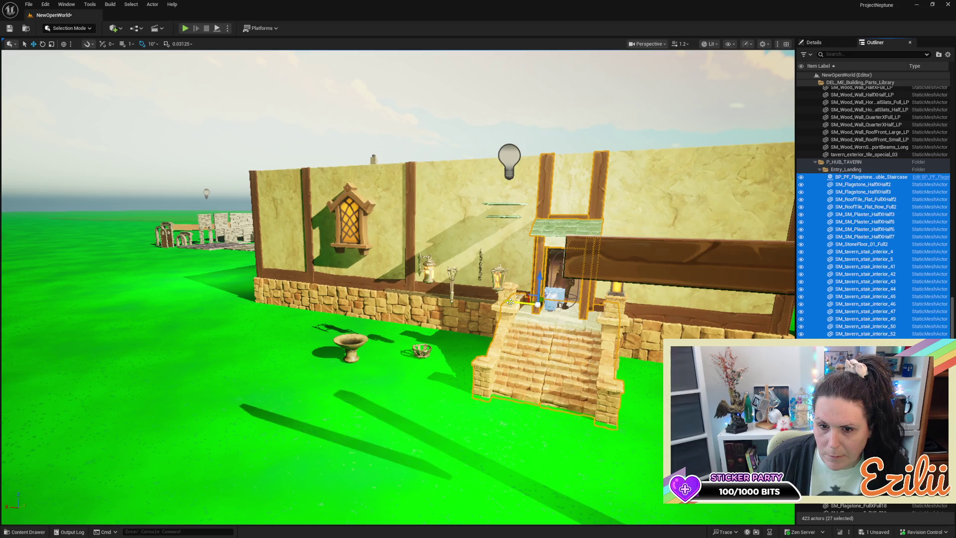
mouse_move(511, 301)
left_mouse_down()
mouse_move(160, 230)
mouse_move(229, 294)
left_mouse_up()
key("w")
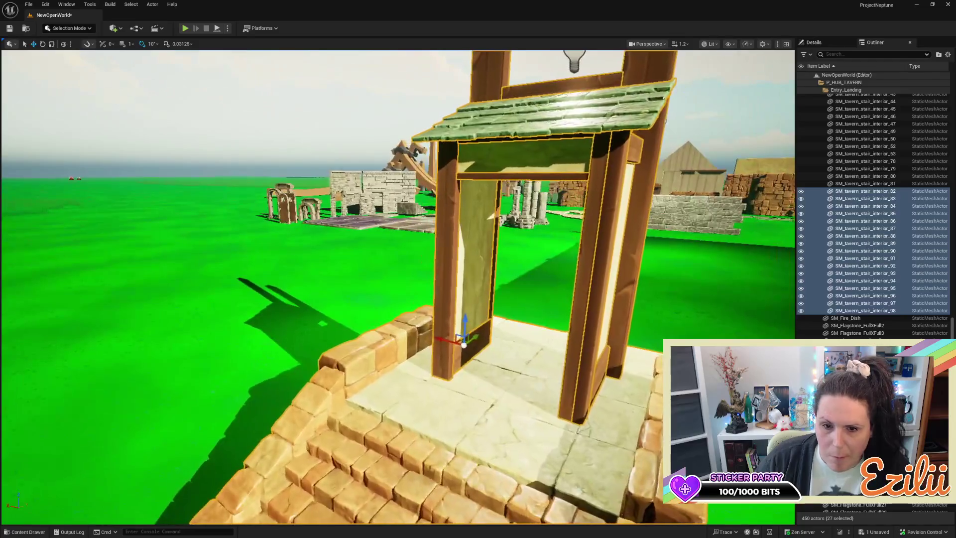
key("s")
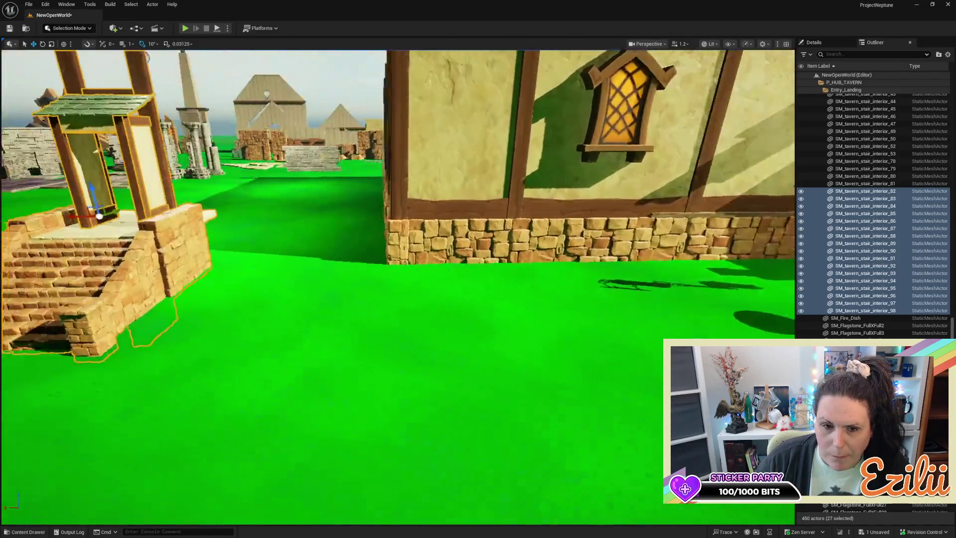
key("d")
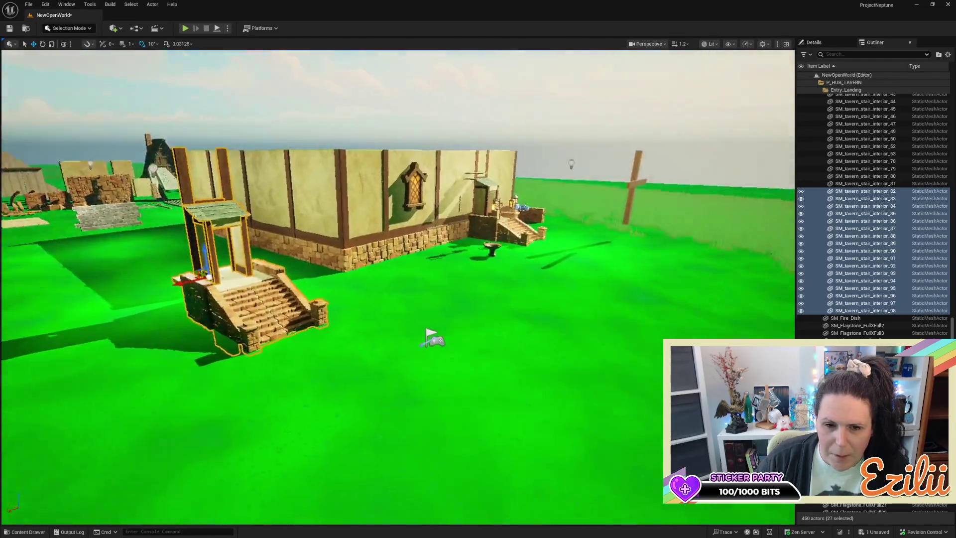
key("a")
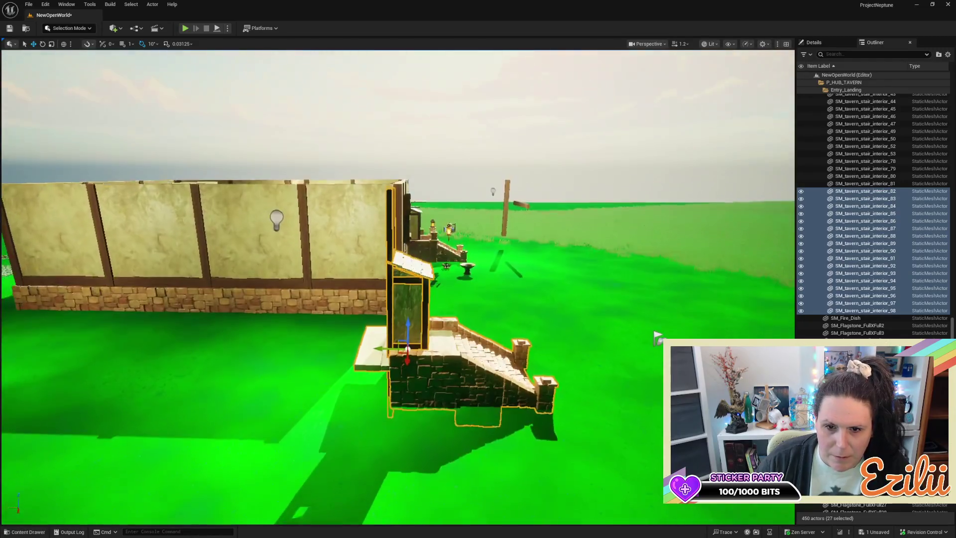
key("w")
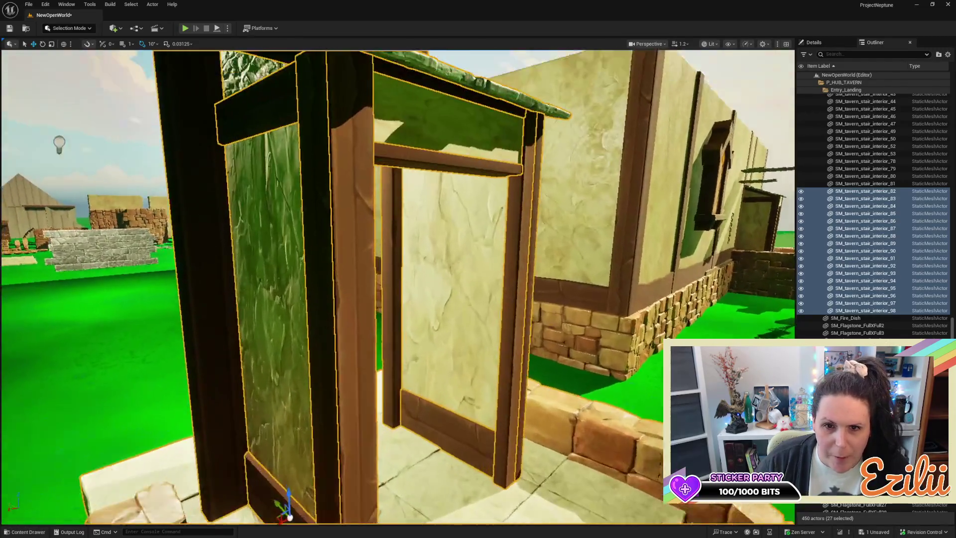
key("s")
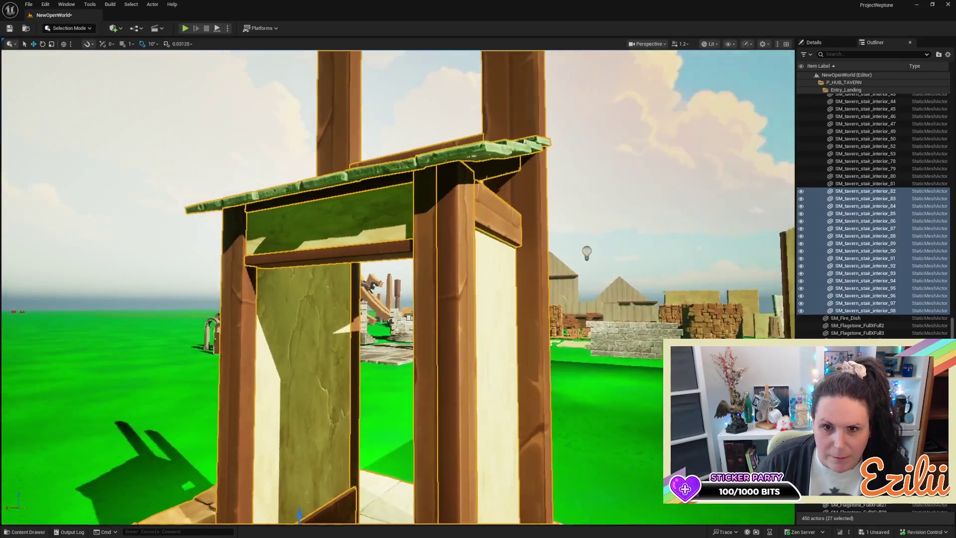
key("w")
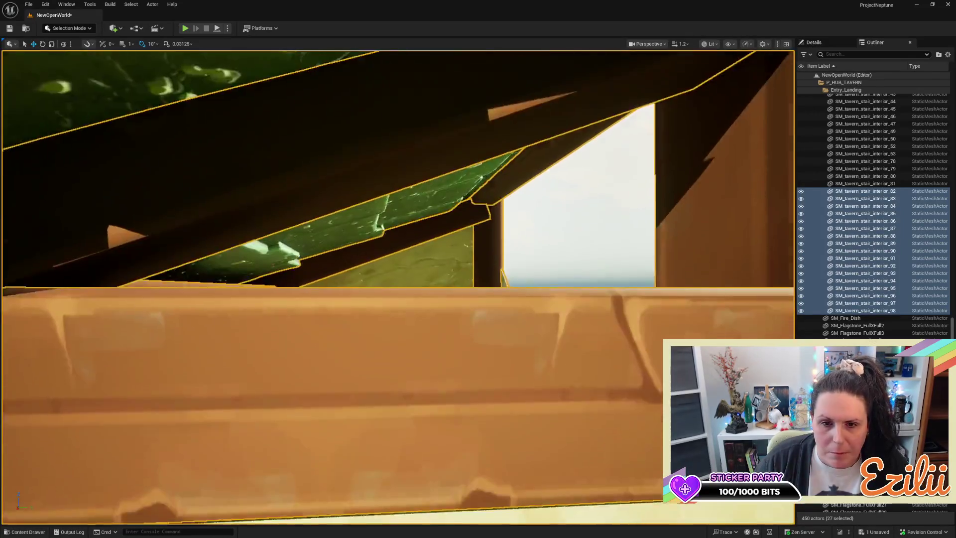
key("s")
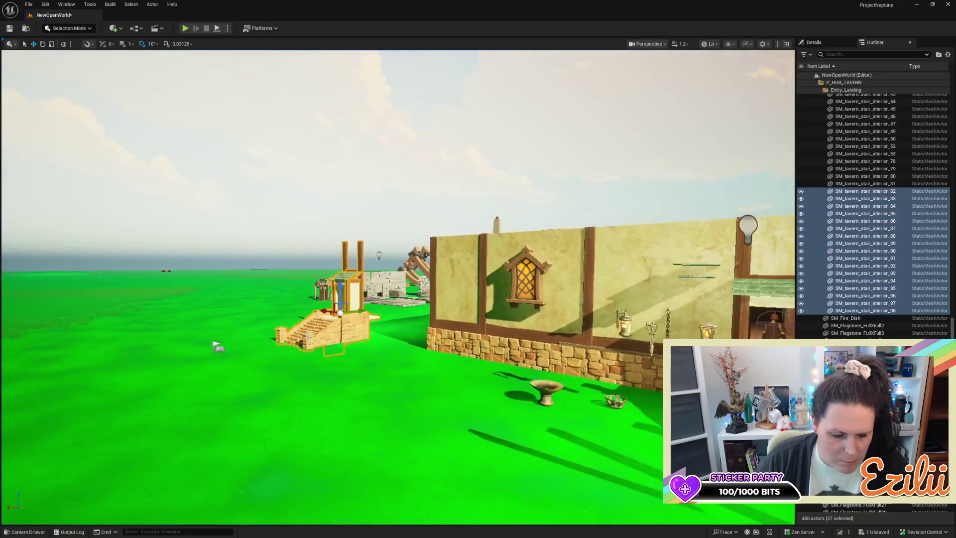
key("ctrl+z")
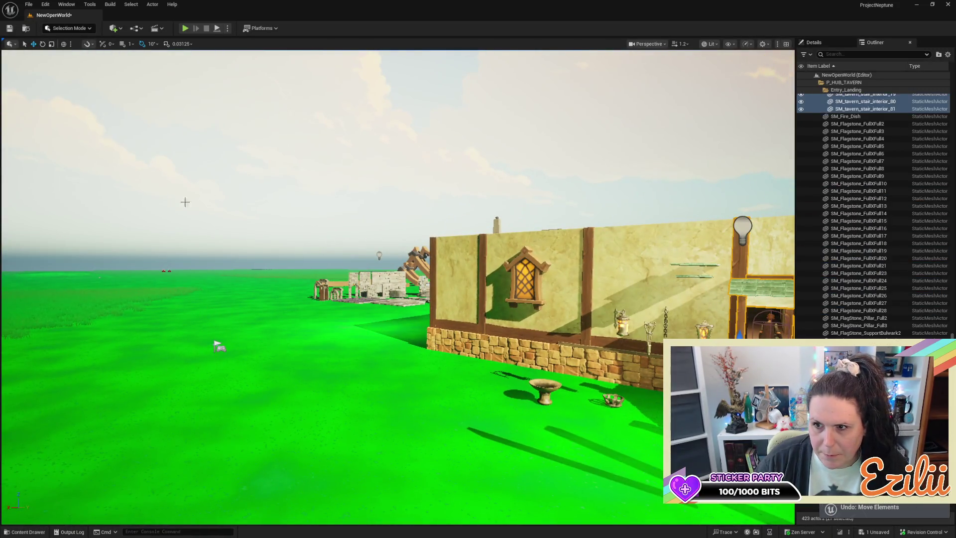
key("w")
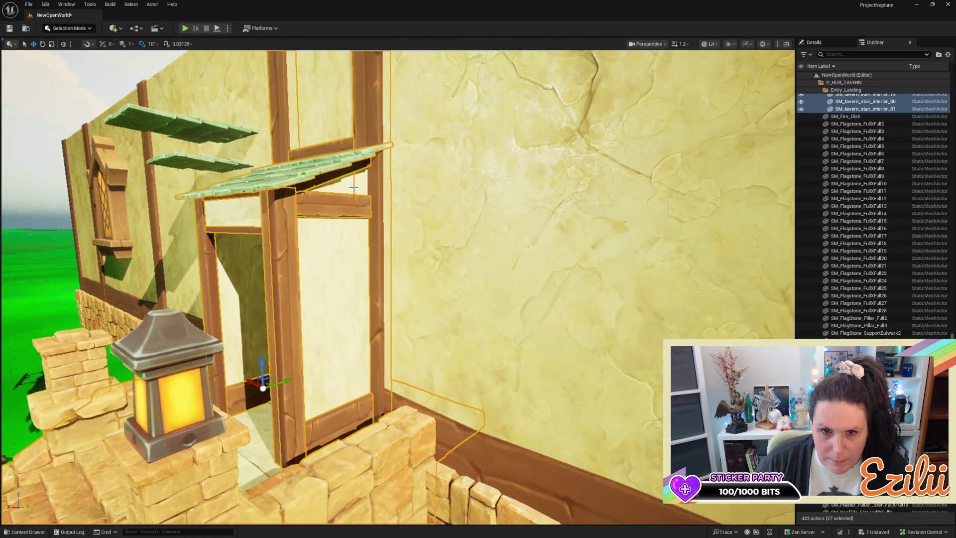
Step: Move the plaster panel SM_Plaster_HalfXHalf4 under the entry roof into Entry_Landing
left_click(354, 187)
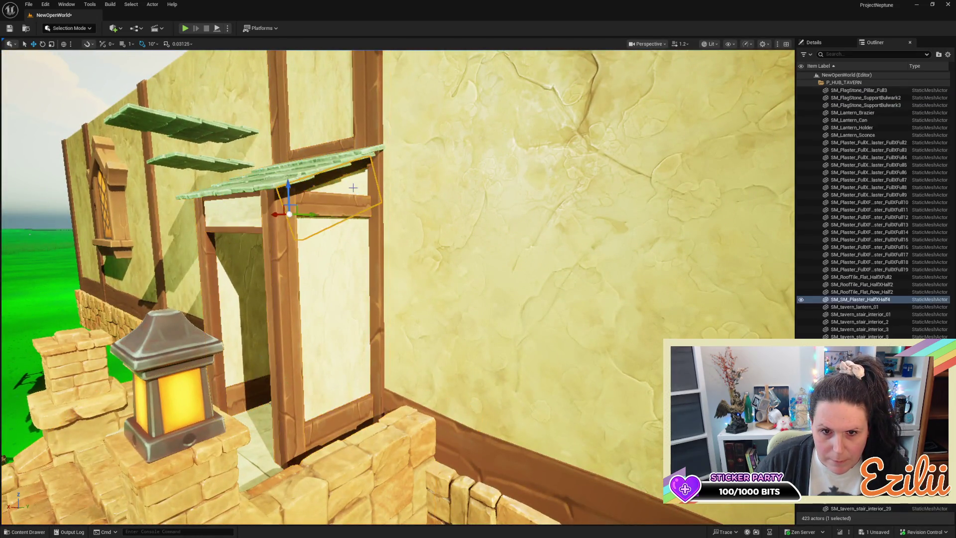
right_click(855, 300)
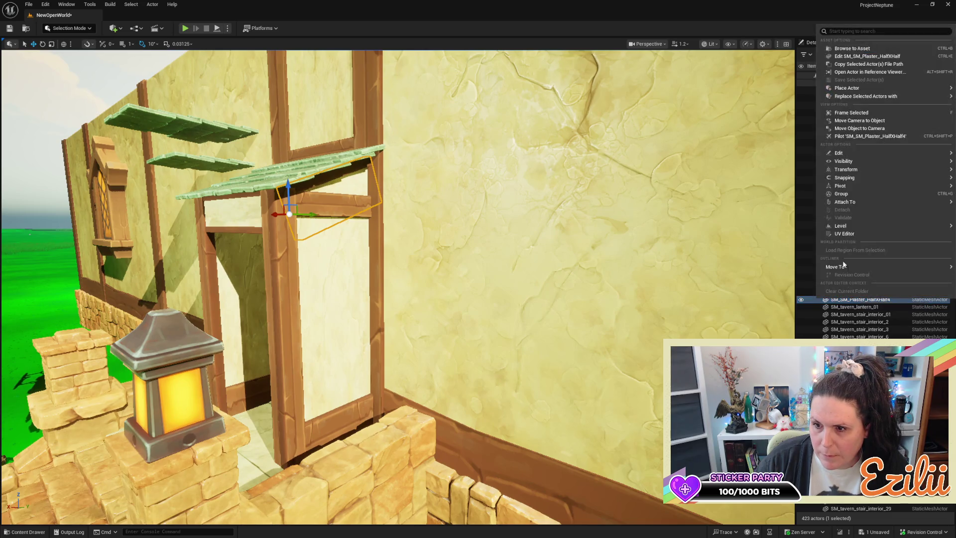
mouse_move(835, 269)
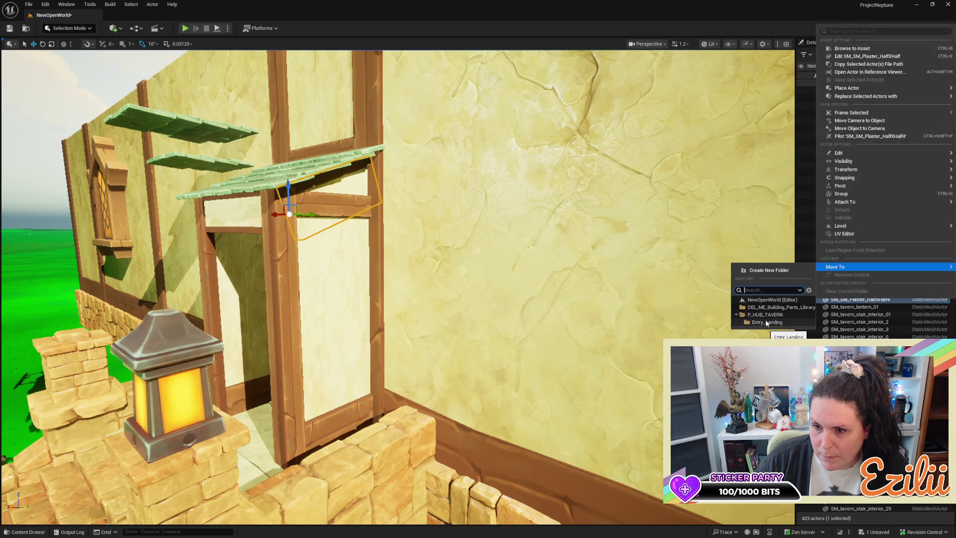
left_click(766, 322)
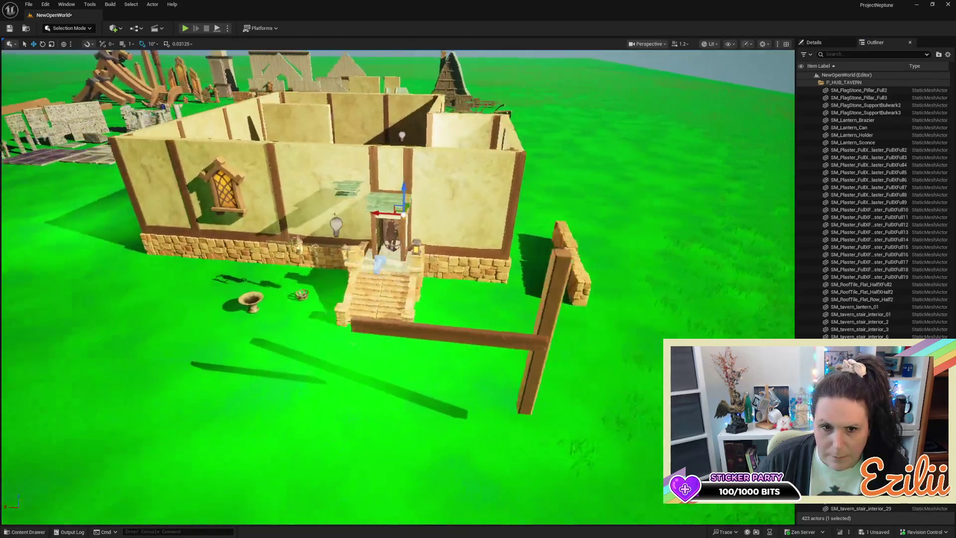
scroll(856, 202, "up", 5)
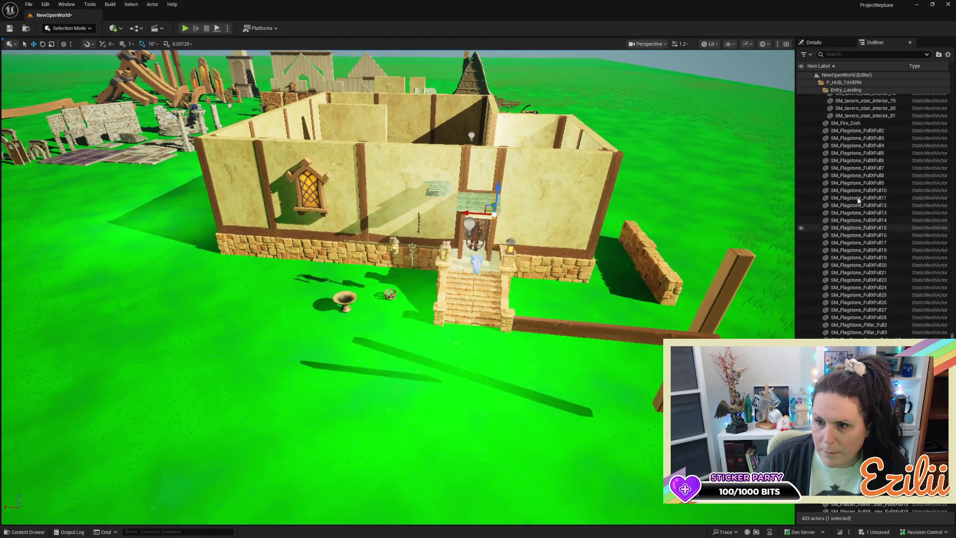
Step: Select all 28 Entry_Landing descendants and drag a duplicate onto the grass left of the tavern
scroll(859, 200, "up", 15)
left_click(857, 164)
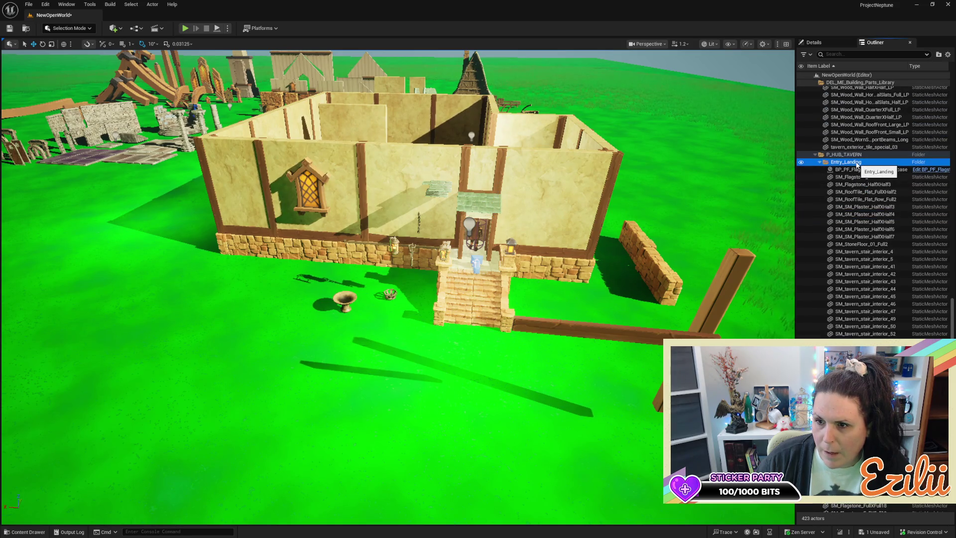
right_click(856, 166)
mouse_move(887, 220)
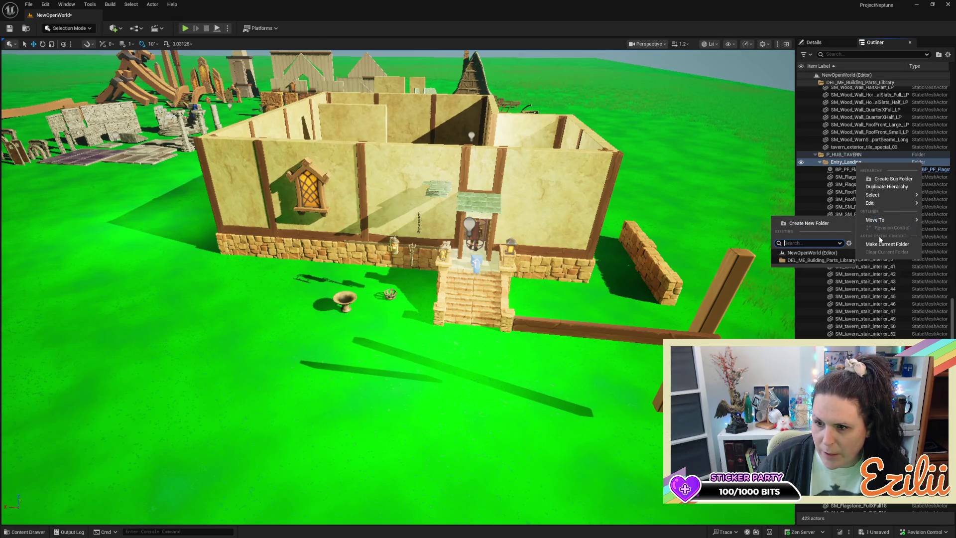
mouse_move(877, 195)
left_click(830, 207)
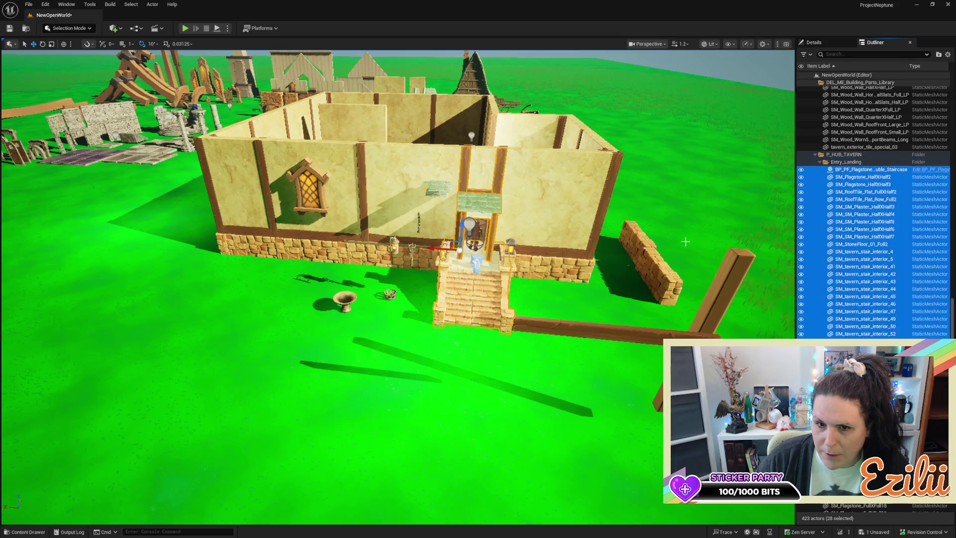
left_click_drag(431, 247, 129, 242, "alt")
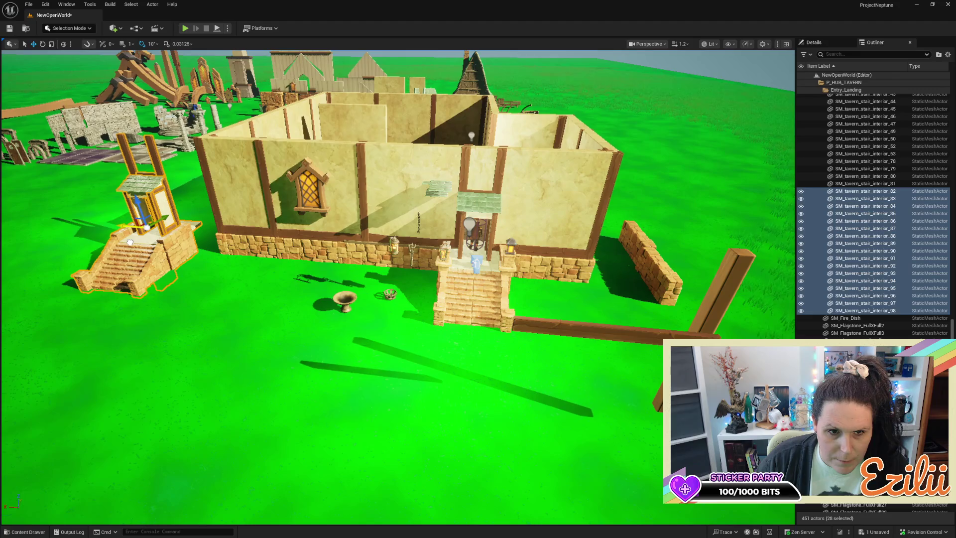
Step: Rotate the copied entry landing 180 degrees
mouse_move(368, 302)
left_mouse_down()
mouse_move(421, 256)
mouse_move(475, 238)
left_mouse_up()
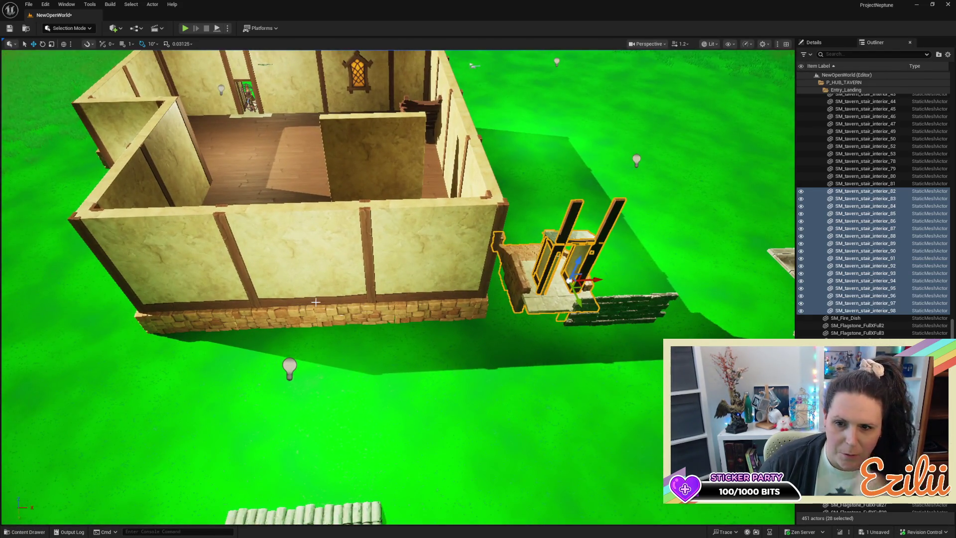
mouse_move(319, 300)
left_mouse_down()
mouse_move(345, 294)
mouse_move(331, 312)
mouse_move(177, 278)
left_mouse_up()
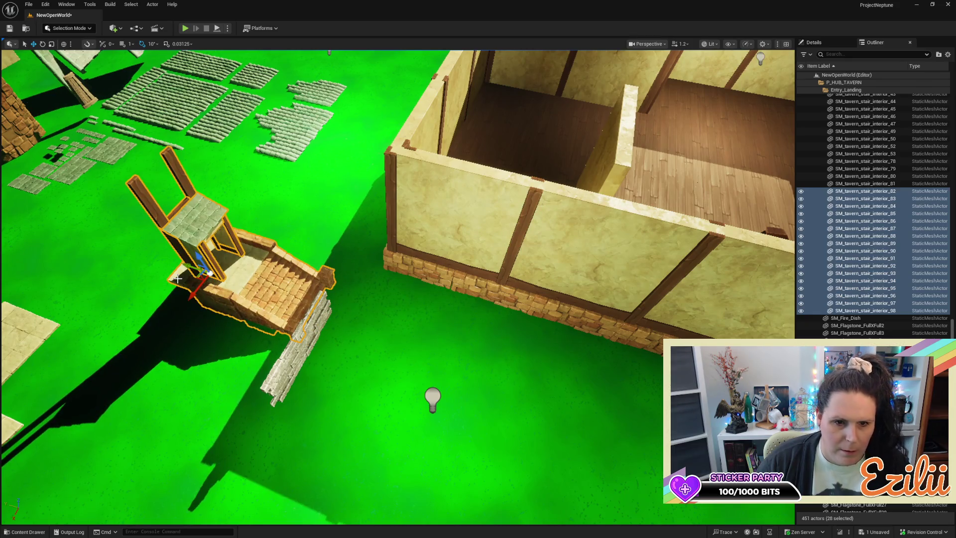
key("e")
mouse_move(185, 304)
left_mouse_down()
mouse_move(252, 271)
mouse_move(236, 243)
left_mouse_up()
left_click_drag(398, 279, 249, 279)
Step: Move the copied stairs and door frame against the tavern's stone base at the side doorway
key("w")
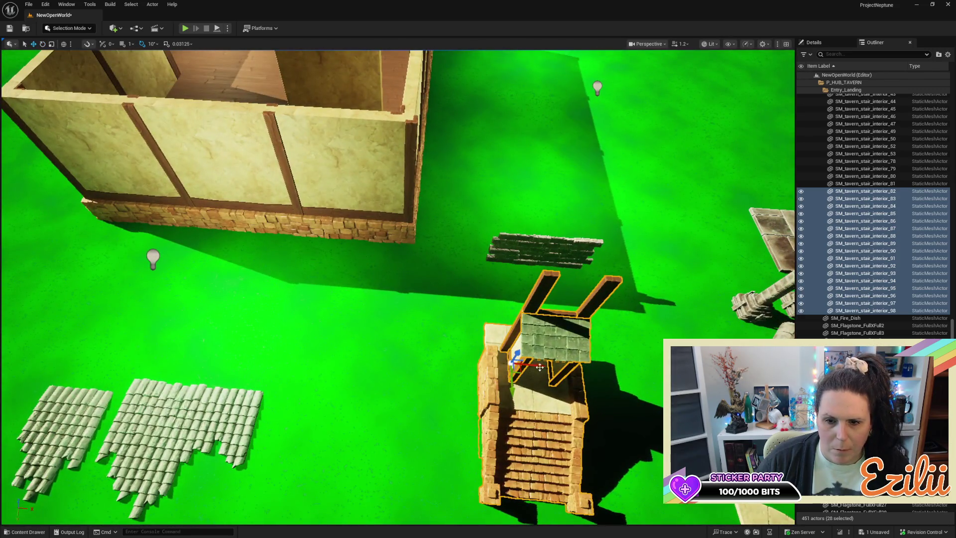
left_click_drag(540, 367, 341, 327)
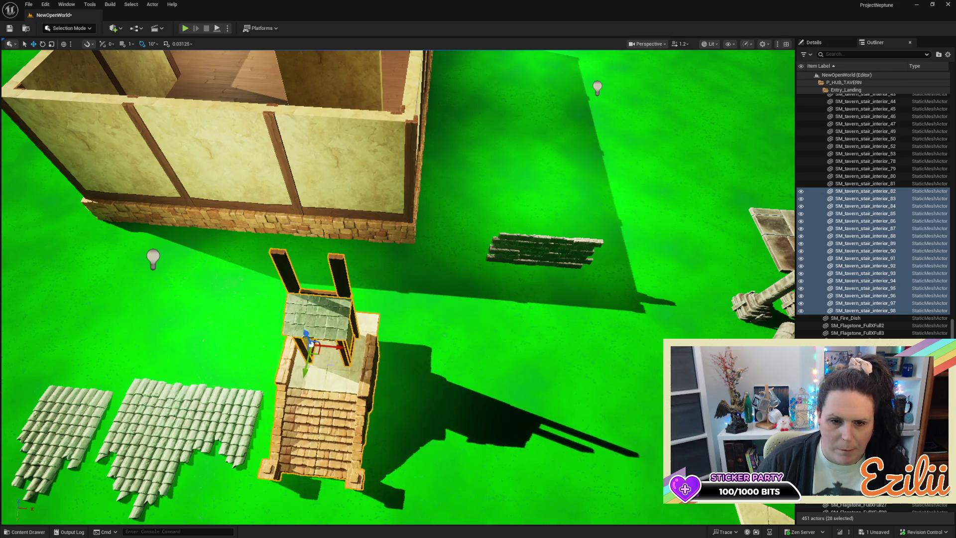
mouse_move(304, 371)
left_mouse_down()
mouse_move(343, 240)
mouse_move(456, 294)
left_mouse_up()
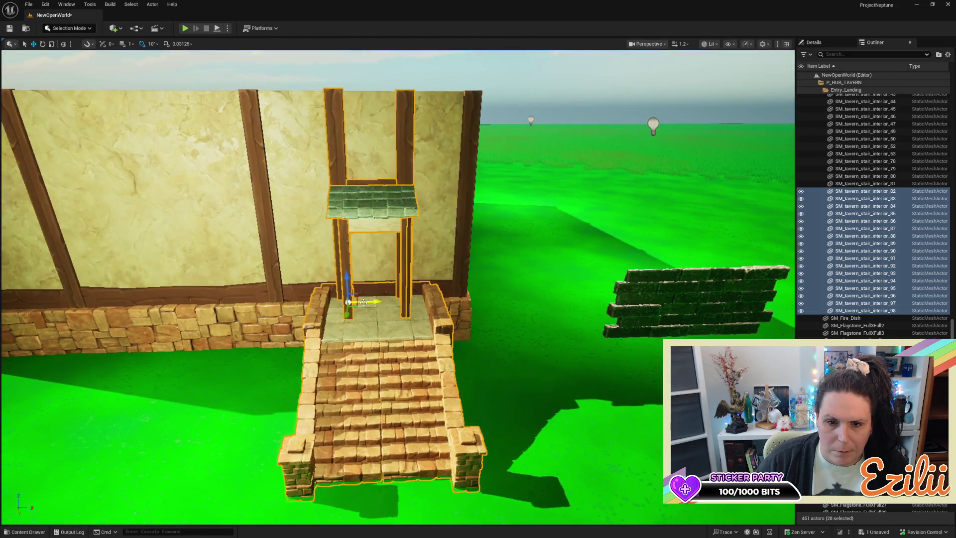
left_click_drag(364, 302, 423, 302)
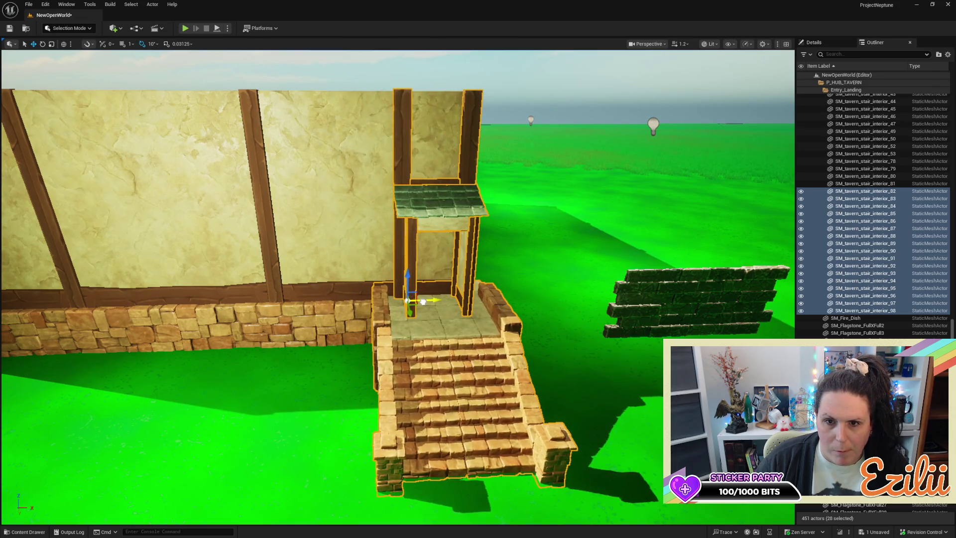
mouse_move(473, 328)
left_mouse_down("alt")
mouse_move(578, 333)
mouse_move(575, 322)
left_mouse_up("alt")
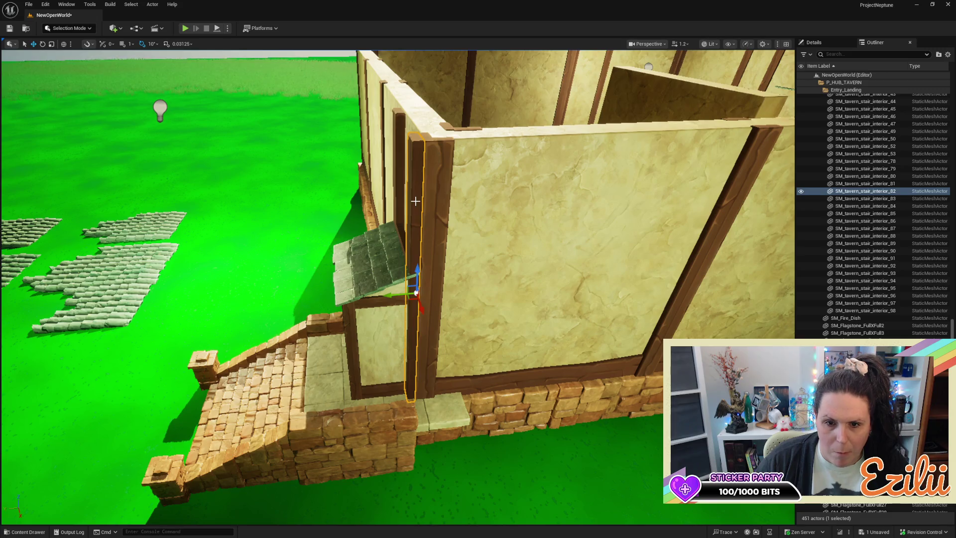
Step: Slide the vertical wooden post along Y, away from the tavern wall, out beside the entry landing
mouse_move(397, 295)
left_mouse_down()
mouse_move(74, 309)
mouse_move(10, 327)
left_mouse_up()
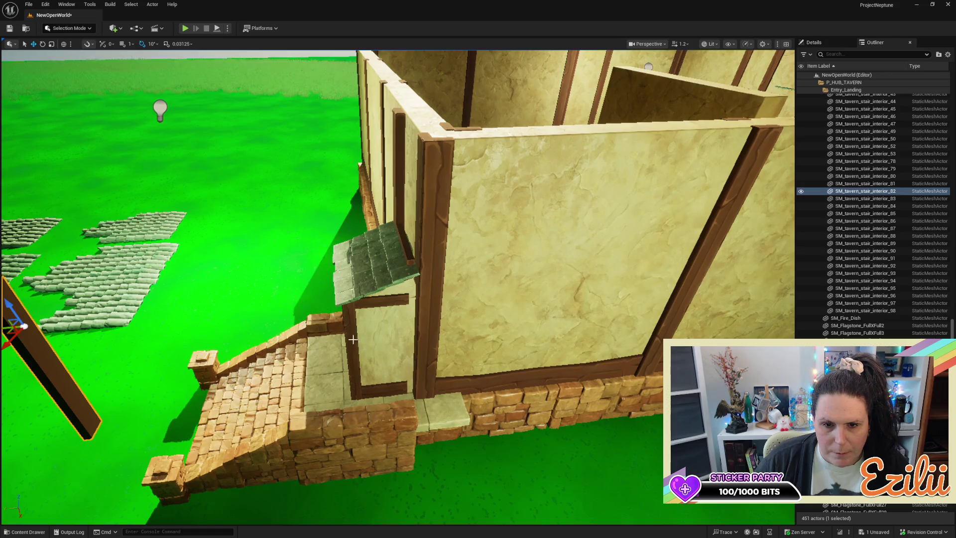
key("ctrl+z")
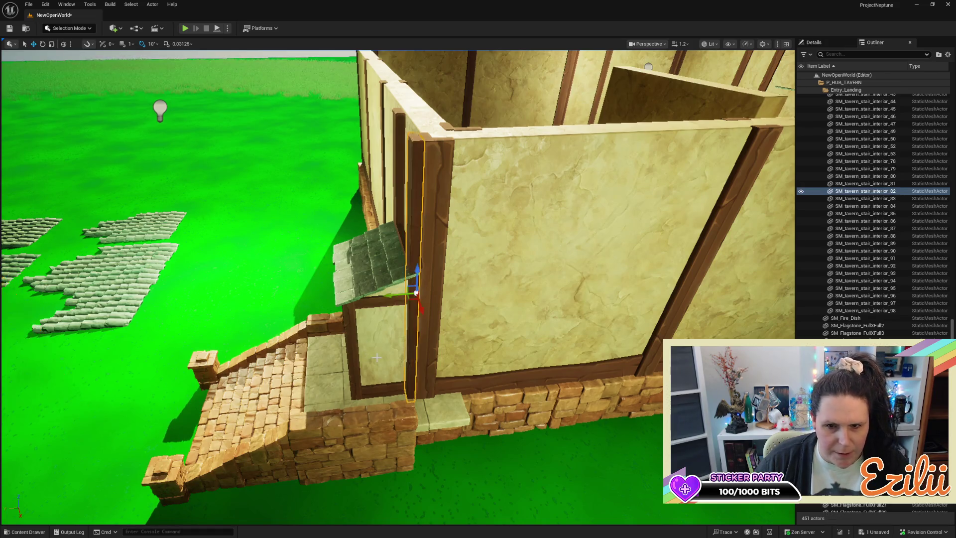
left_click_drag(398, 296, 93, 297)
mouse_move(318, 352)
left_mouse_down()
mouse_move(477, 94)
mouse_move(464, 49)
mouse_move(423, 311)
mouse_move(471, 176)
mouse_move(429, 314)
mouse_move(356, 314)
left_mouse_up()
Step: Shift the plaster wall panel beside the doorway left and narrow it from its left edge
left_click(426, 311)
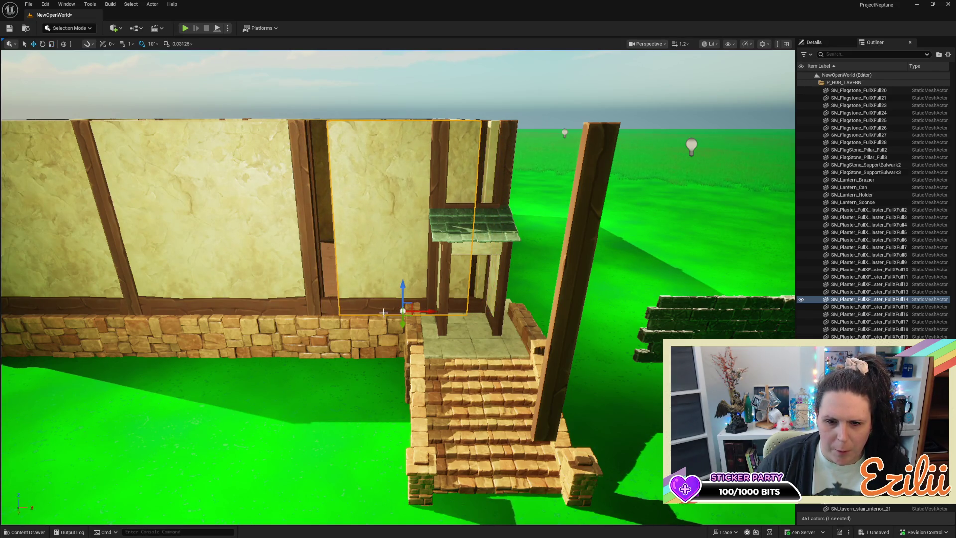
left_click_drag(426, 311, 401, 324)
key("r")
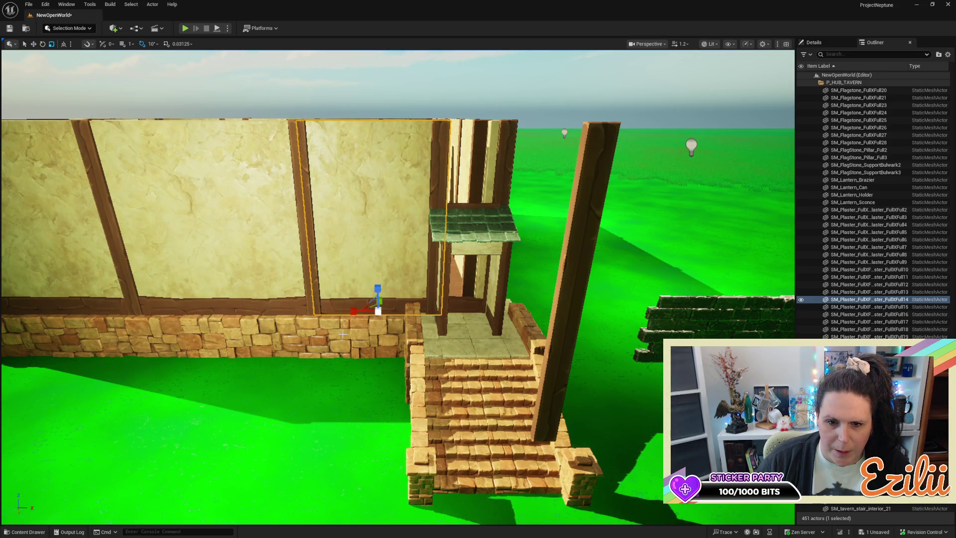
left_click_drag(355, 313, 404, 312)
key("w")
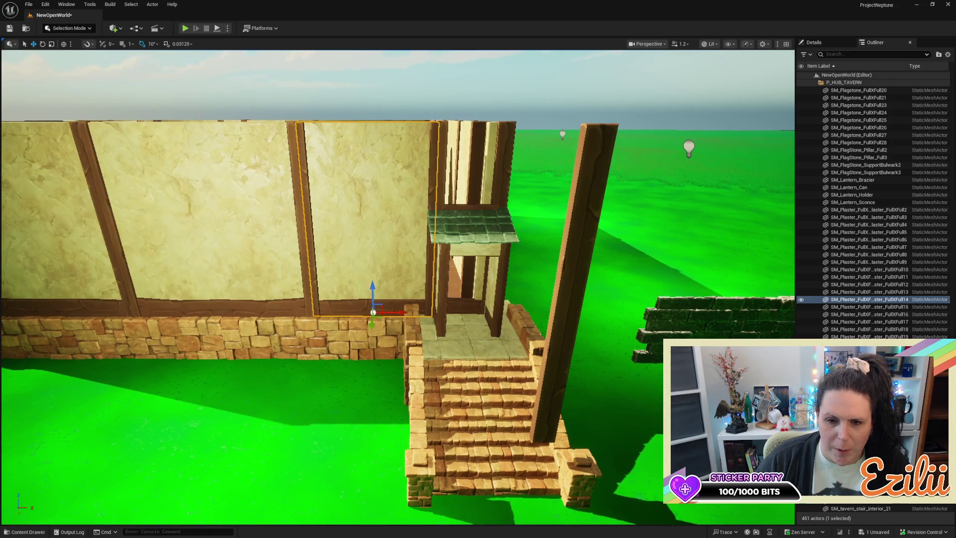
Step: Shorten the wooden base beam under the panel and slide it left to match
right_click(438, 310)
left_click(377, 308)
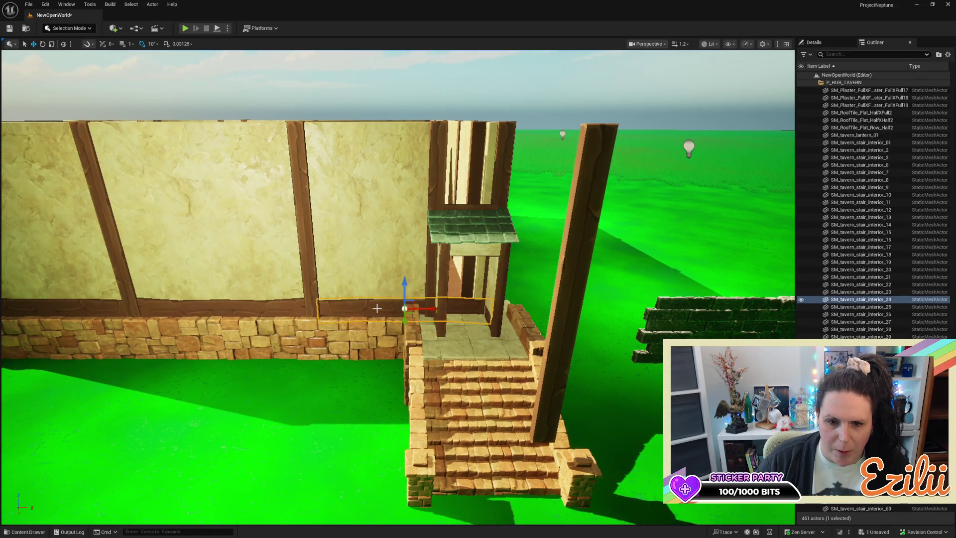
key("r")
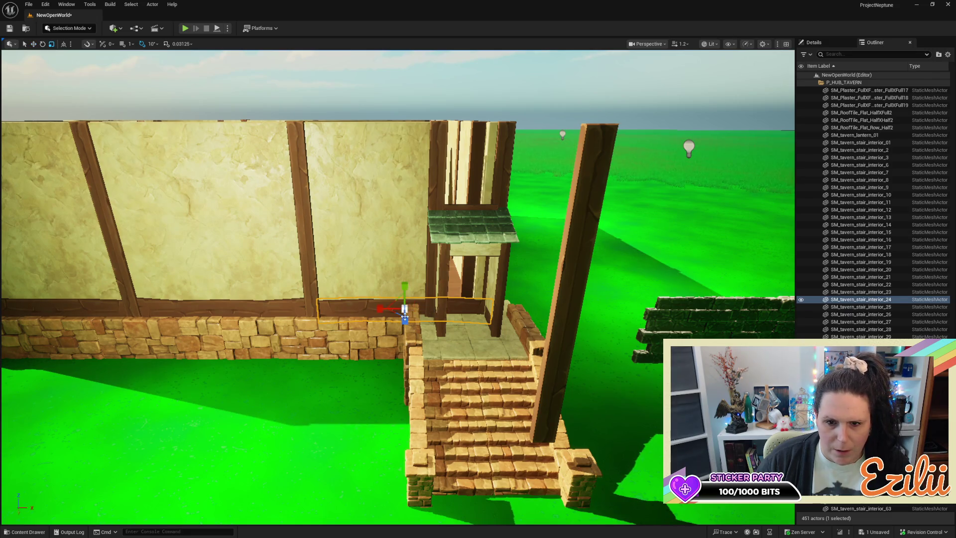
left_click_drag(380, 309, 383, 308)
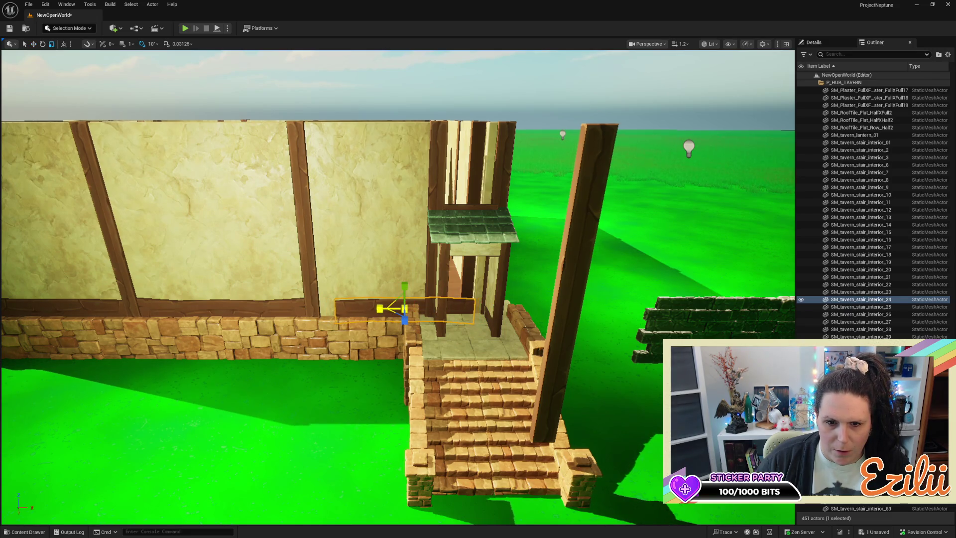
key("w")
left_click_drag(428, 309, 406, 313)
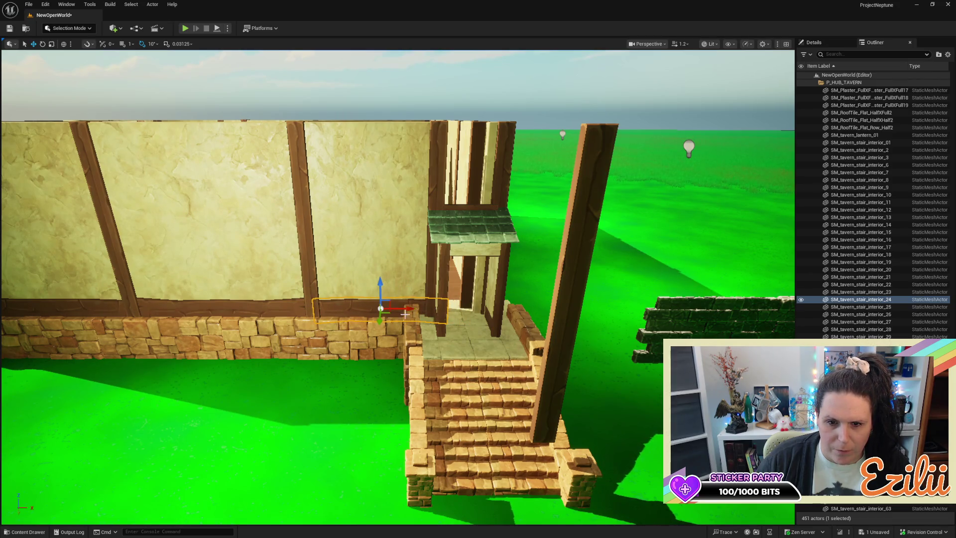
scroll(404, 314, "up", 10)
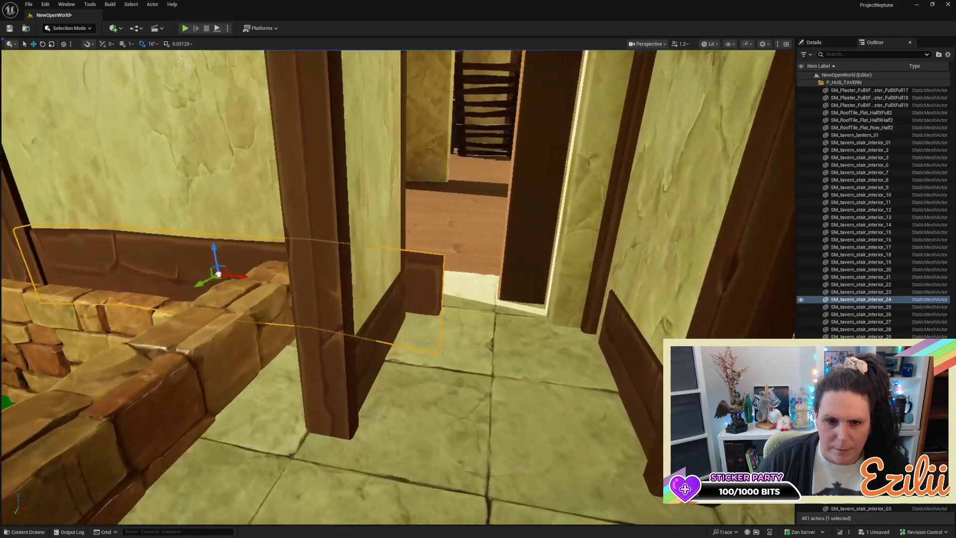
key("r")
left_click_drag(199, 272, 222, 283)
key("w")
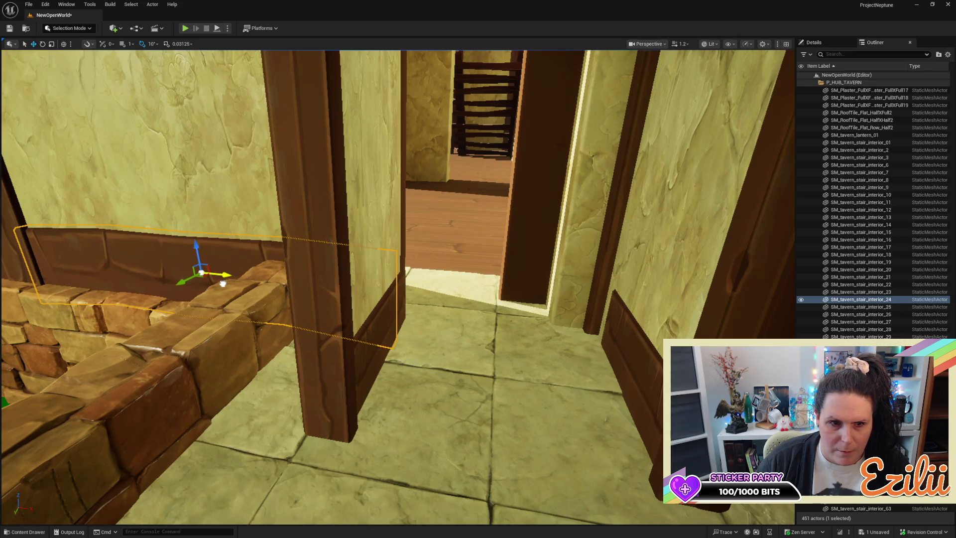
mouse_move(347, 288)
left_mouse_down()
mouse_move(344, 279)
mouse_move(351, 298)
mouse_move(344, 284)
mouse_move(359, 292)
left_mouse_up()
key("f")
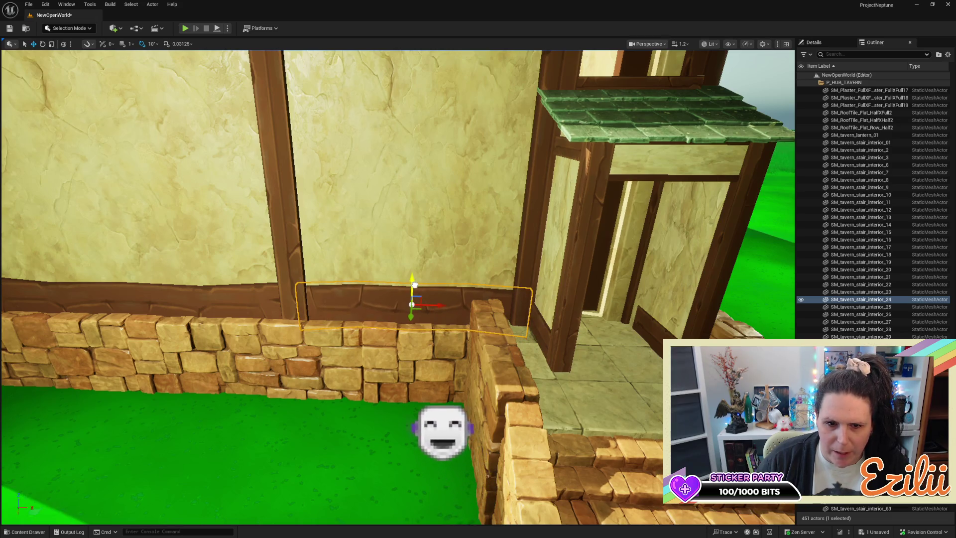
mouse_move(358, 291)
left_mouse_down()
mouse_move(411, 266)
mouse_move(446, 267)
mouse_move(447, 284)
mouse_move(427, 269)
left_mouse_up()
left_click(446, 284)
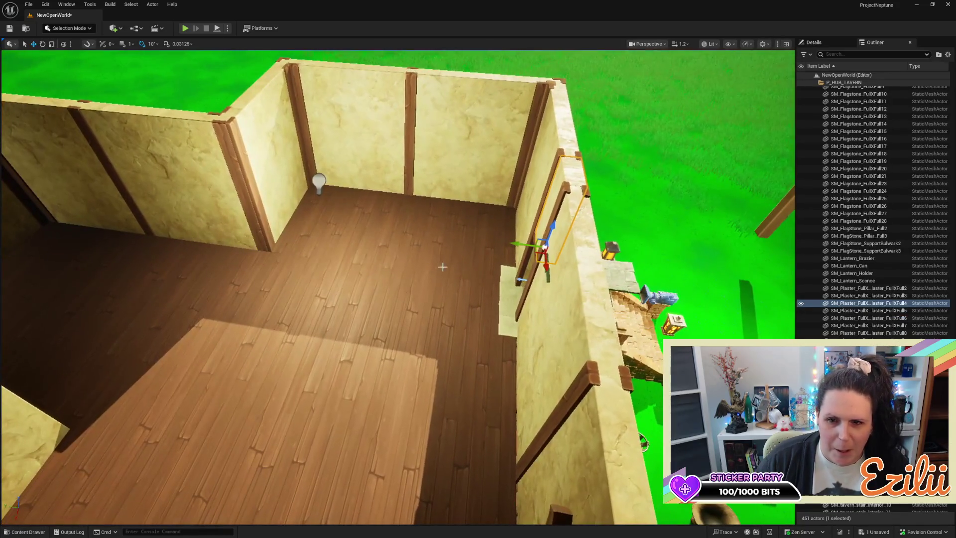
Step: Duplicate the plaster piece and move the copy to the wall's edge beside the entry stairs
mouse_move(523, 245)
left_mouse_down()
mouse_move(150, 201)
mouse_move(25, 166)
left_mouse_up()
mouse_move(547, 227)
left_mouse_down()
mouse_move(547, 249)
mouse_move(537, 264)
mouse_move(547, 227)
mouse_move(455, 394)
mouse_move(311, 254)
mouse_move(274, 325)
left_mouse_up()
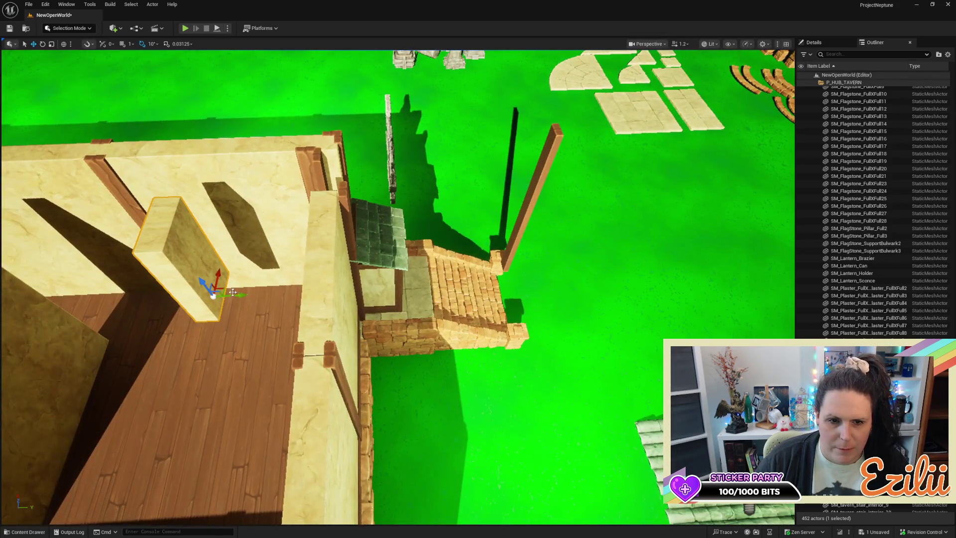
mouse_move(235, 295)
left_mouse_down()
mouse_move(363, 301)
mouse_move(333, 321)
mouse_move(321, 368)
left_mouse_up()
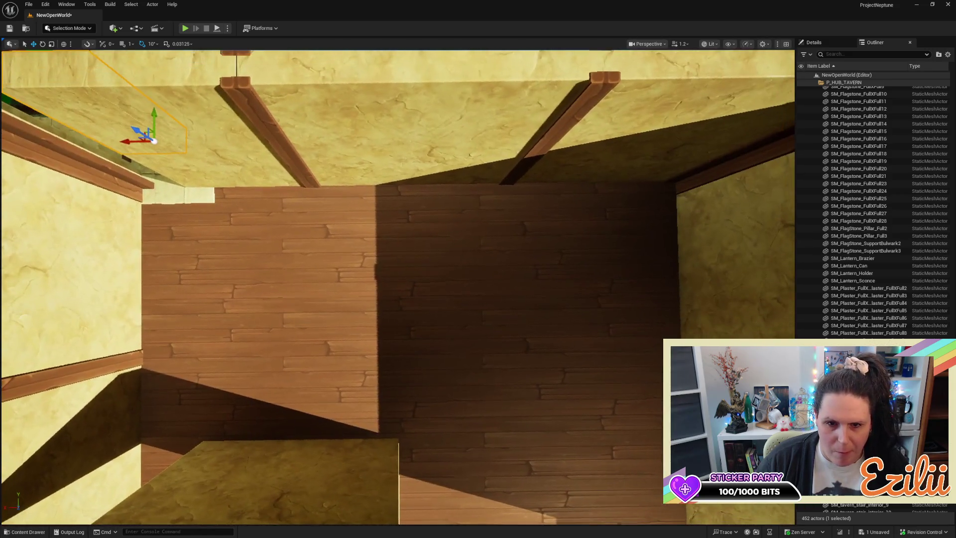
Step: Raise the three floor panels along the upper room's wall slightly on Z, then deselect them
left_click(256, 262)
left_click(396, 258, "ctrl")
left_click(569, 265, "ctrl")
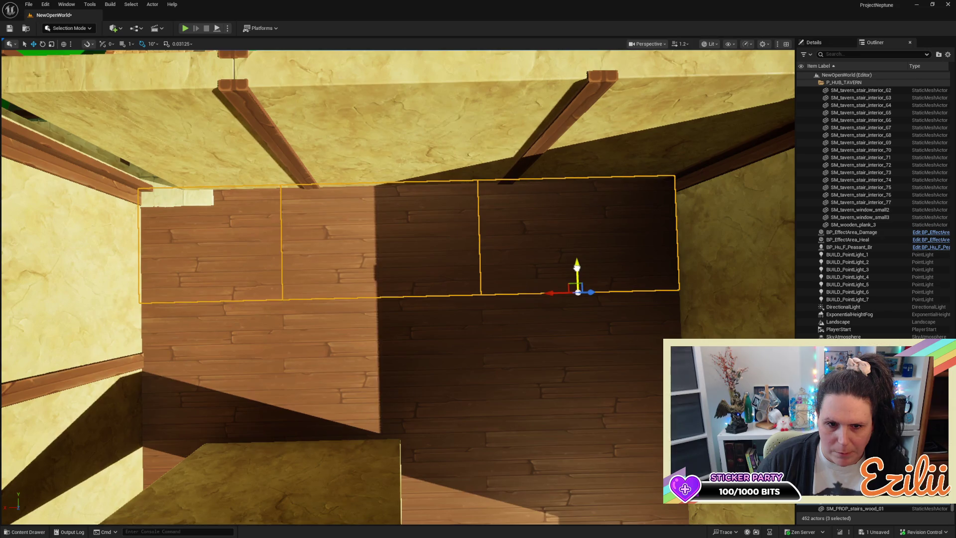
key("Escape")
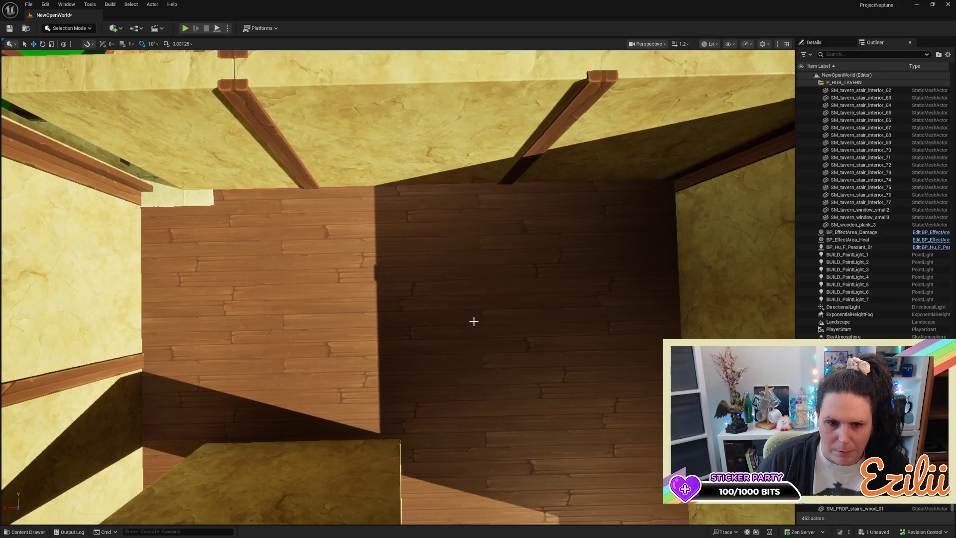
left_click_drag(475, 322, 471, 403)
left_click_drag(280, 250, 312, 244)
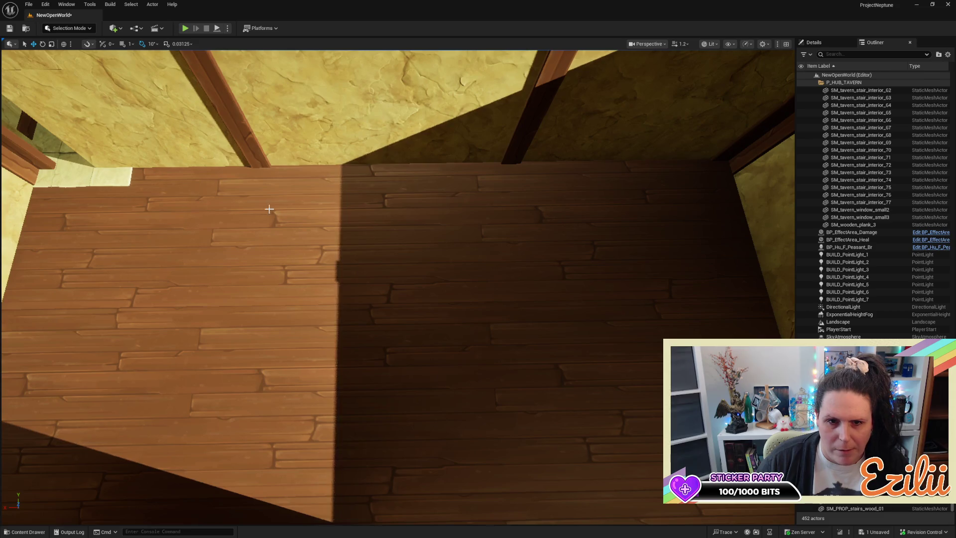
left_click(208, 216)
left_click(330, 229, "ctrl")
left_click(599, 228, "ctrl")
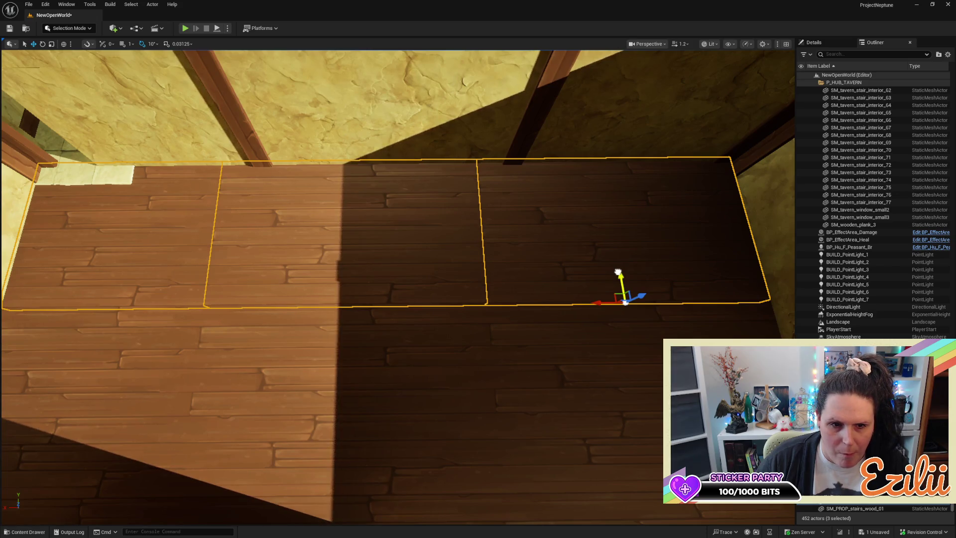
mouse_move(617, 272)
left_mouse_down()
mouse_move(592, 252)
mouse_move(595, 214)
left_mouse_up()
key("Escape")
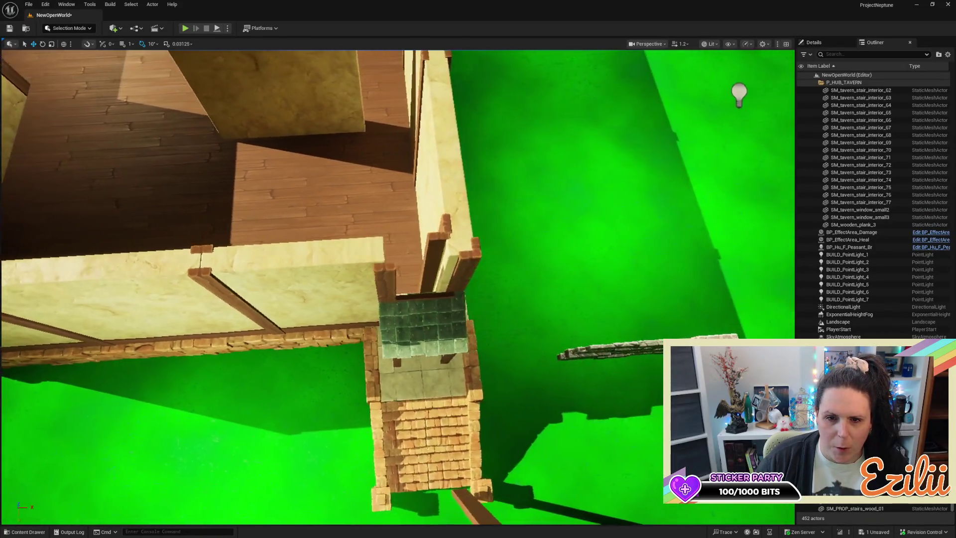
Step: Shift the long plaster wall and the corner piece by the landing, then slide the long wall back right
left_click_drag(515, 207, 514, 207)
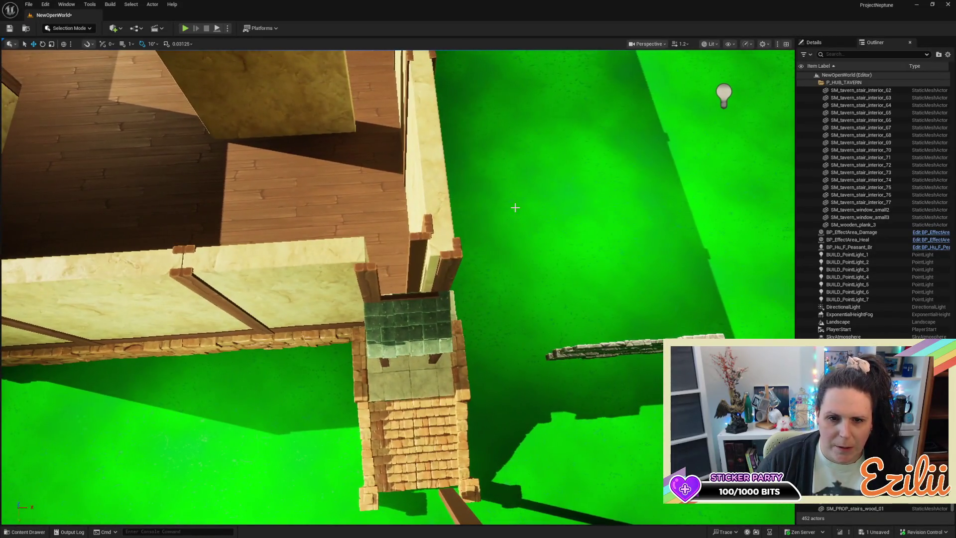
left_click(353, 254)
left_click_drag(354, 318, 330, 319)
left_click(362, 307)
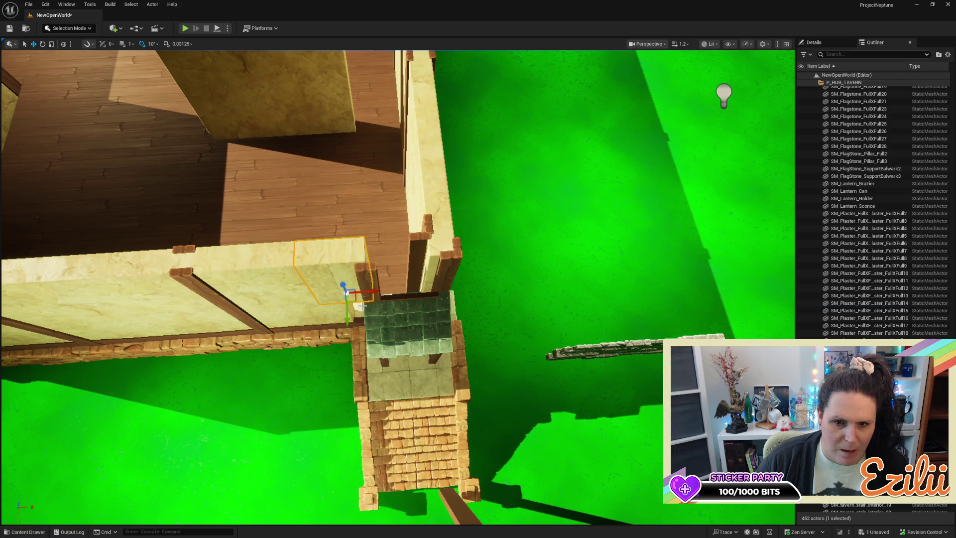
left_click_drag(372, 293, 430, 291)
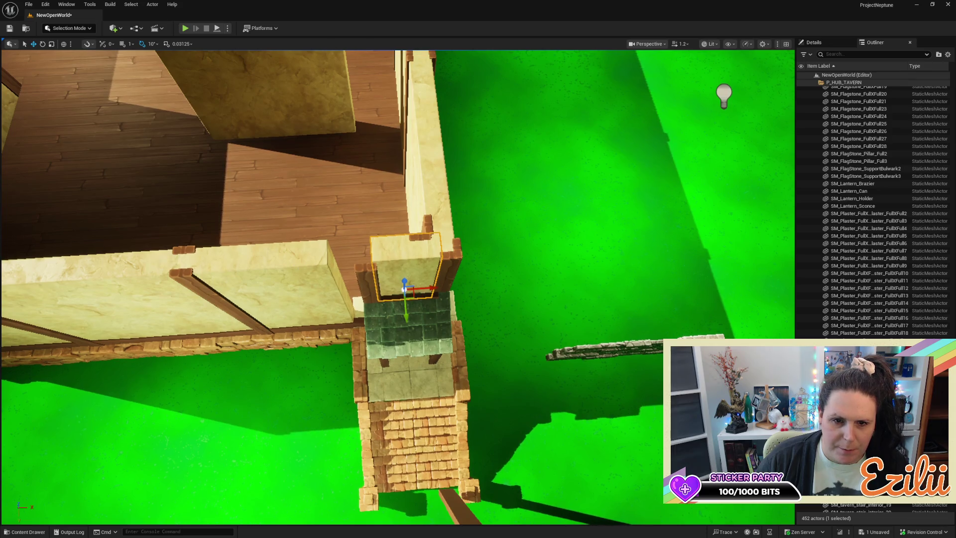
left_click(328, 317)
left_click_drag(326, 319, 348, 324)
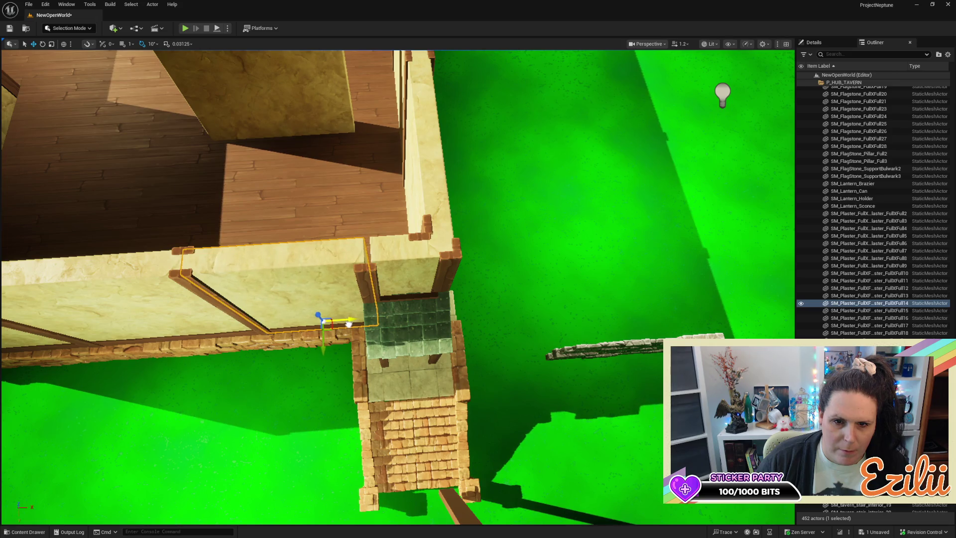
Step: Nudge the long plaster wall along its length and undo a trial resize
key("e")
key("r")
key("w")
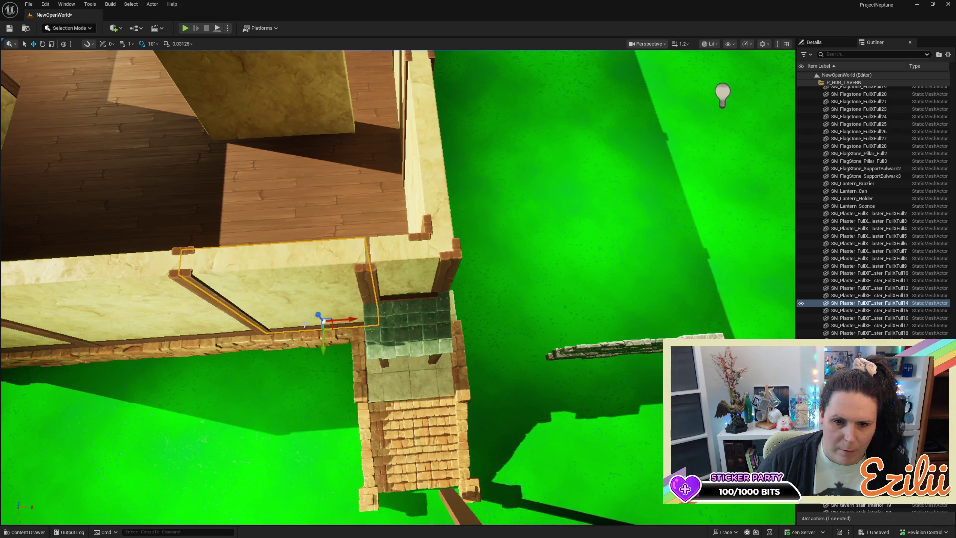
left_click_drag(347, 321, 348, 319)
key("r")
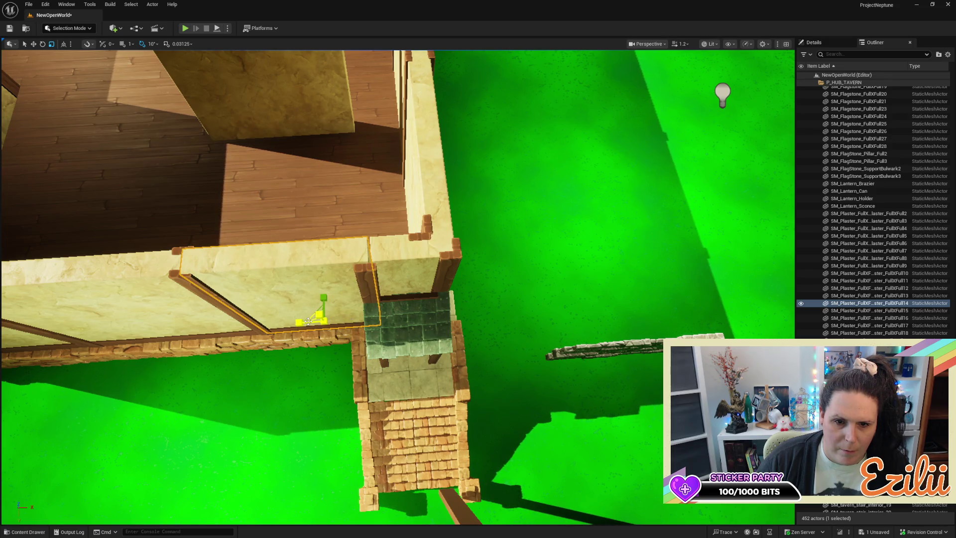
key("ctrl+z")
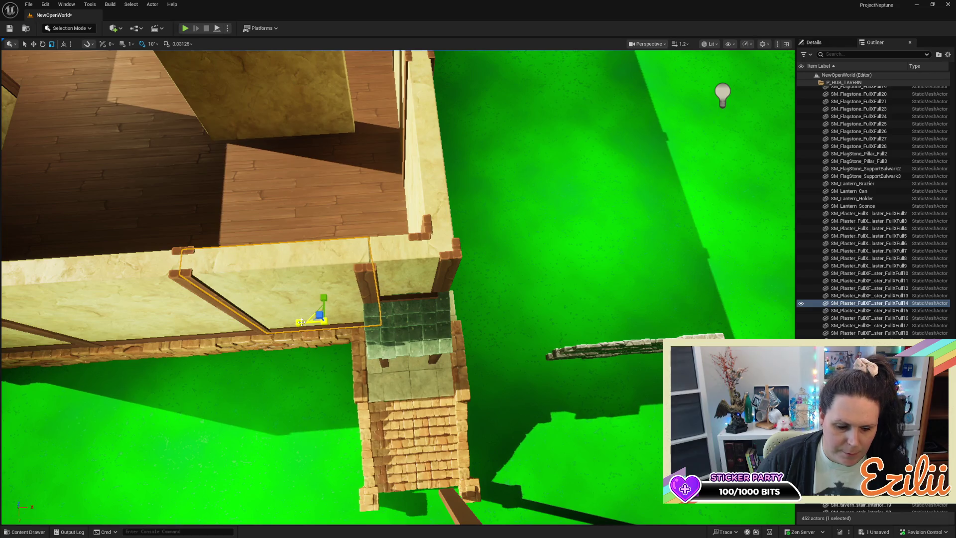
Step: Nudge the small plaster wall piece along X and left, then undo the adjustment
key("w")
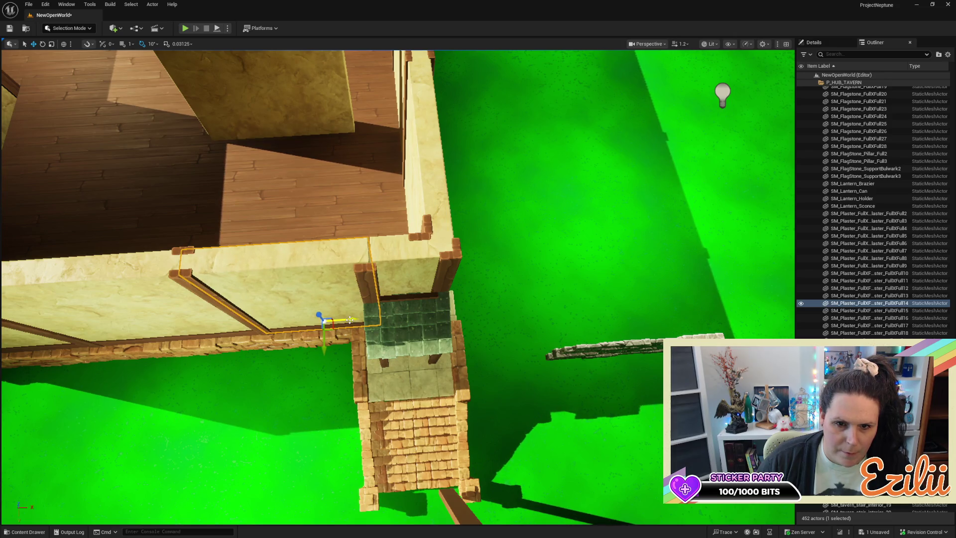
scroll(371, 314, "up", 5)
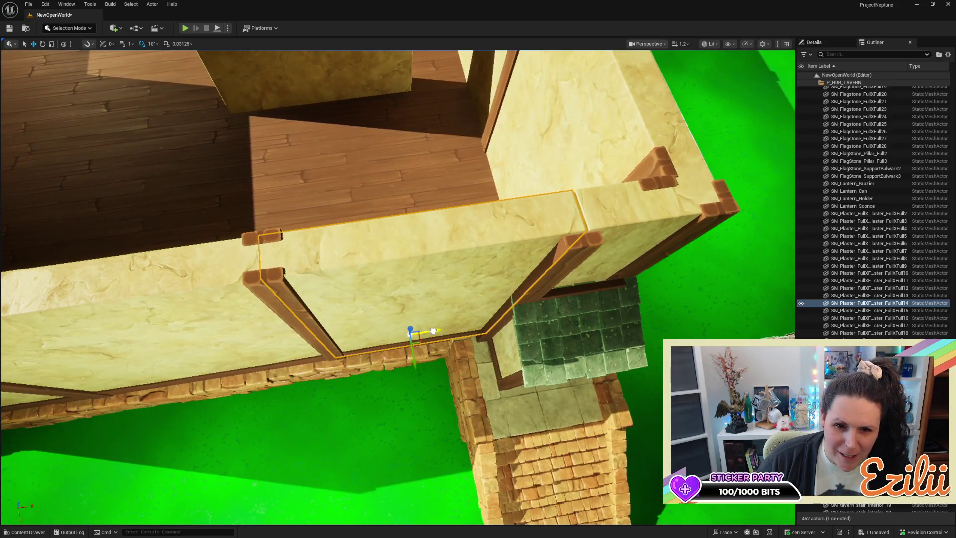
left_click_drag(433, 331, 244, 302)
key("e")
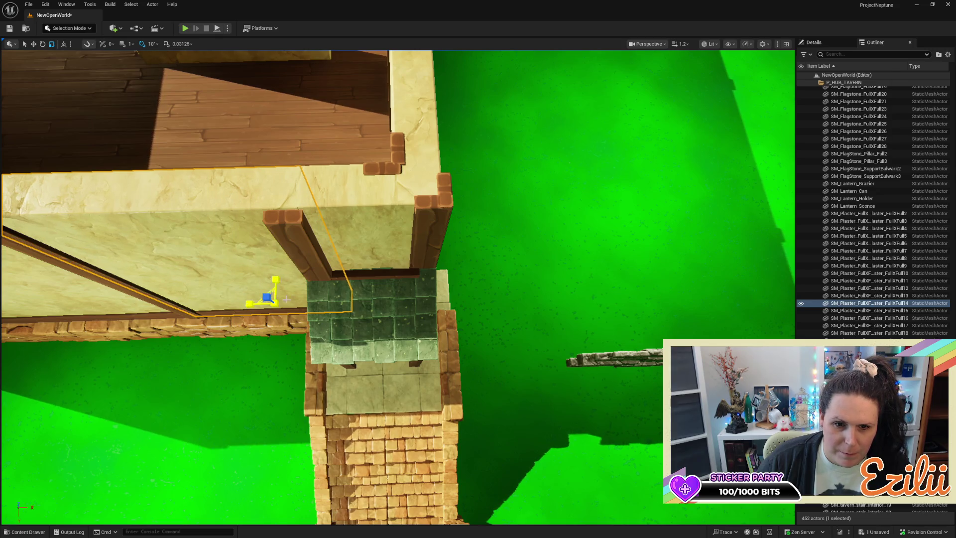
key("f")
key("w")
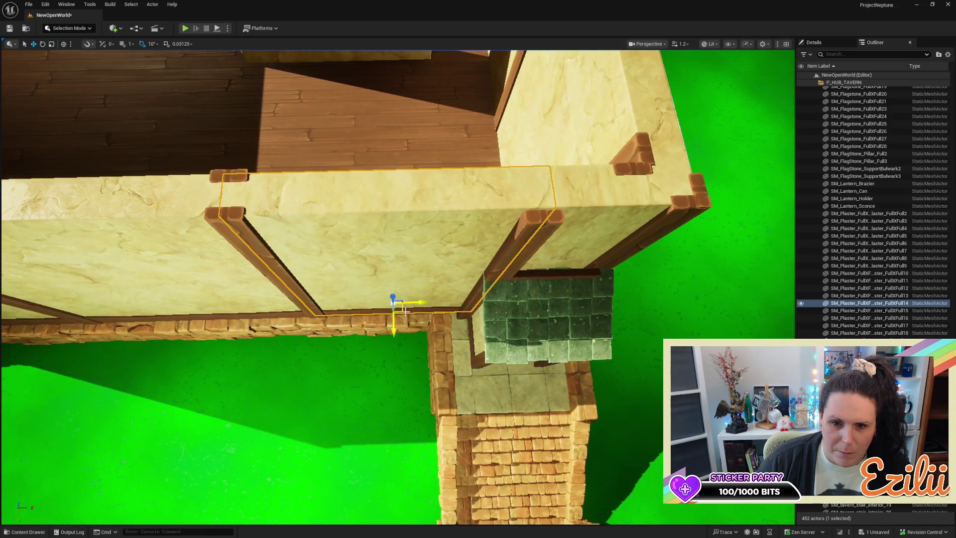
mouse_move(412, 304)
left_mouse_down()
mouse_move(399, 274)
mouse_move(343, 277)
mouse_move(331, 217)
mouse_move(382, 231)
left_mouse_up()
key("ctrl+z")
key("ctrl+z")
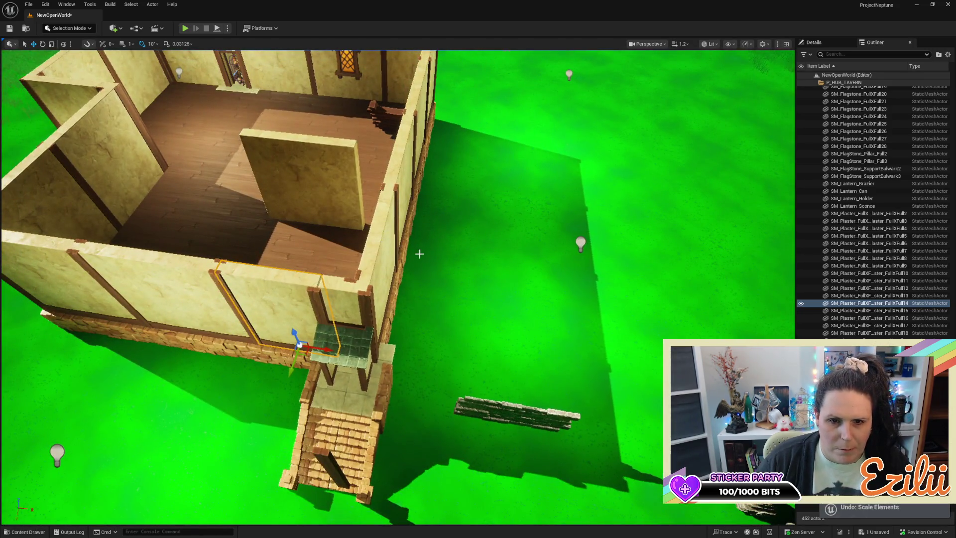
Step: Undo back through selections to remove the extra small plaster wall piece, leaving 451 actors
key("ctrl+z")
key("ctrl+z")
key("ctrl+z")
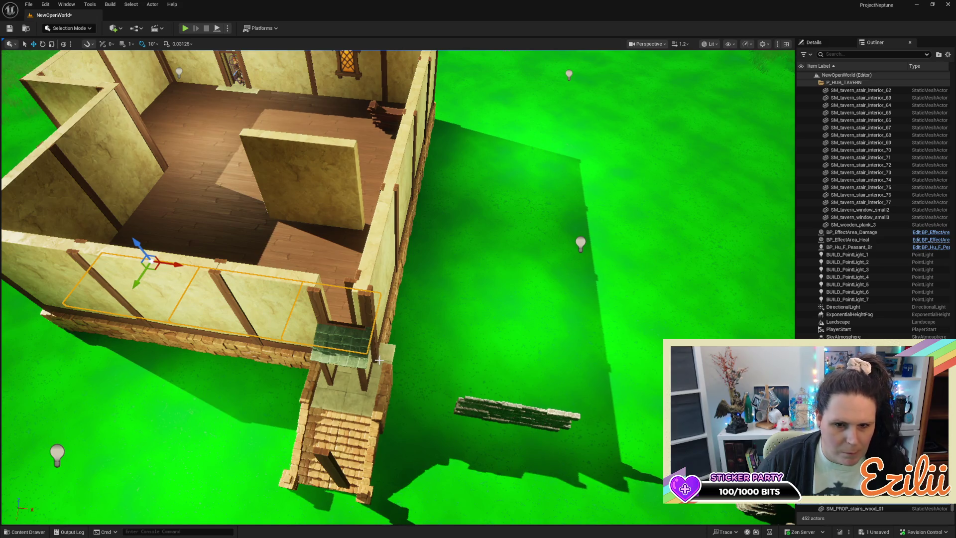
key("ctrl+z")
key("ctrl+z")
key("ctrl+z")
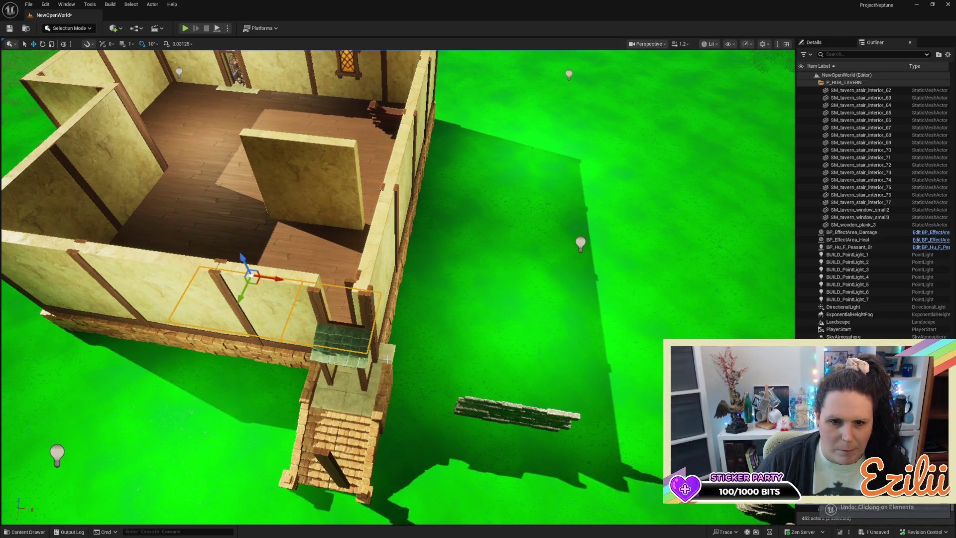
key("ctrl+z")
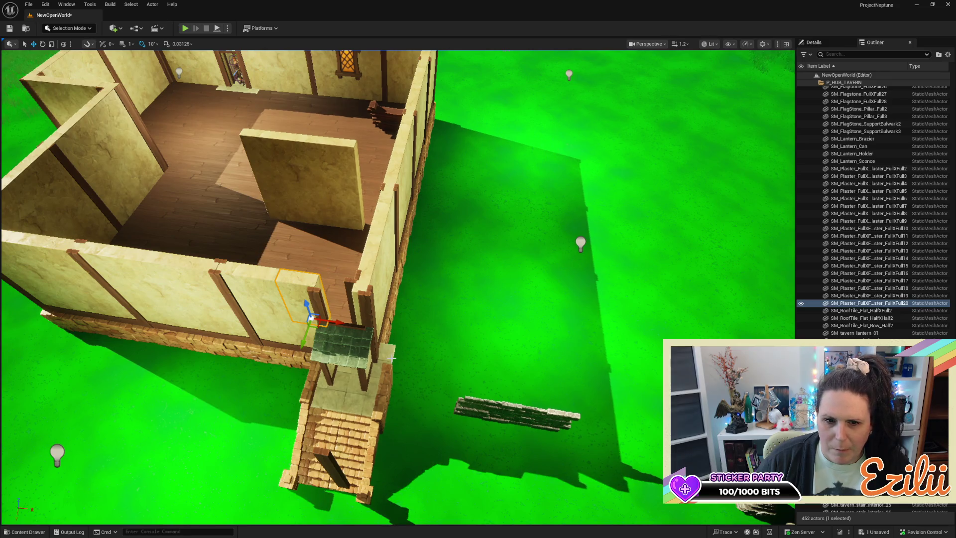
key("ctrl+z")
scroll(408, 354, "down", 5)
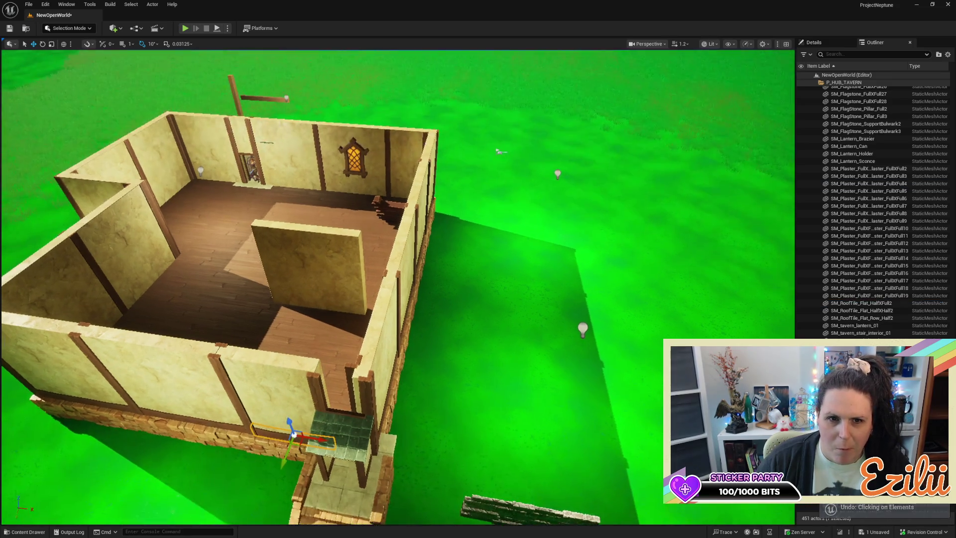
scroll(416, 358, "up", 5)
Step: Undo the stair move and wall resizes until the 28-piece landing assembly sits against the wall
key("ctrl+z")
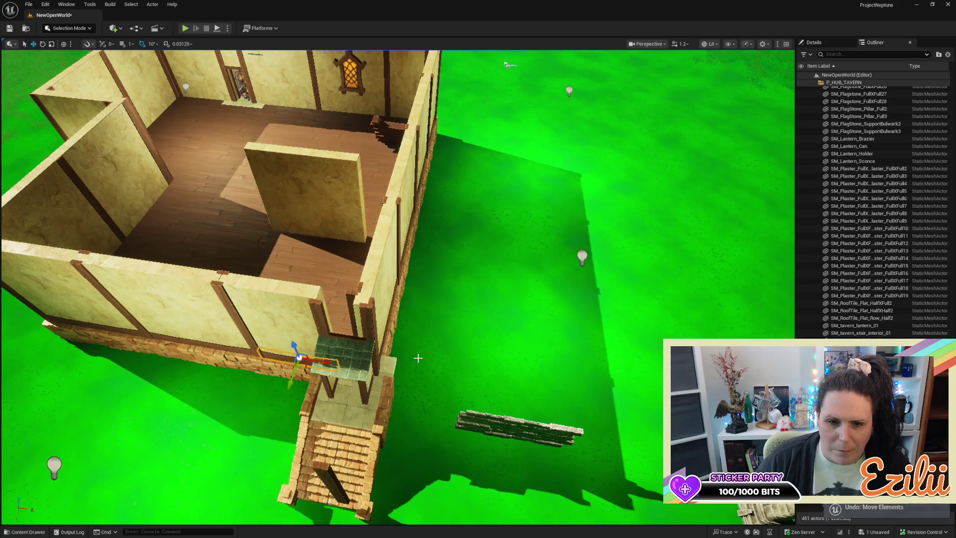
key("ctrl+z")
key("ctrl+z")
key("ctrl+z")
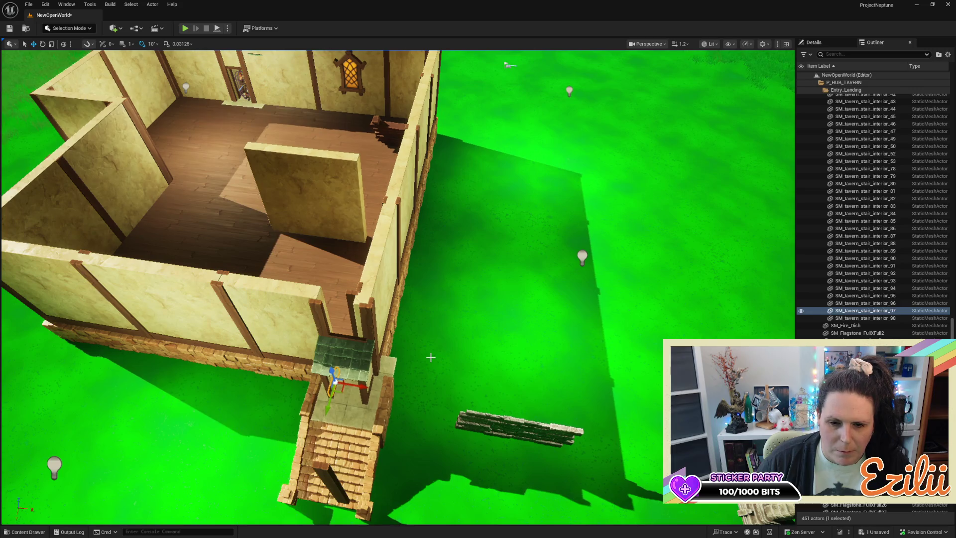
key("ctrl+z")
key("ctrl+z")
key("ctrl+z")
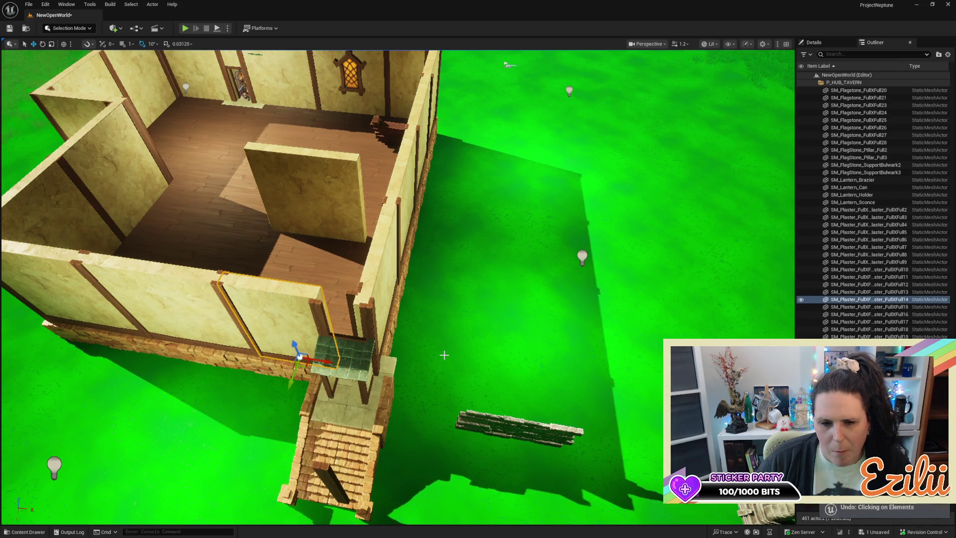
key("ctrl+z")
key("ctrl+z")
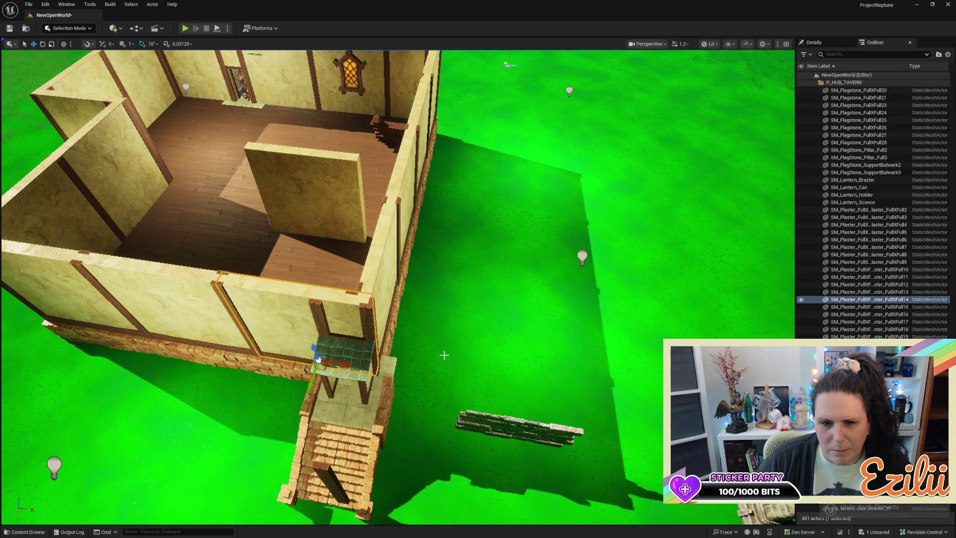
key("ctrl+z")
key("ctrl+z")
key("ctrl+z")
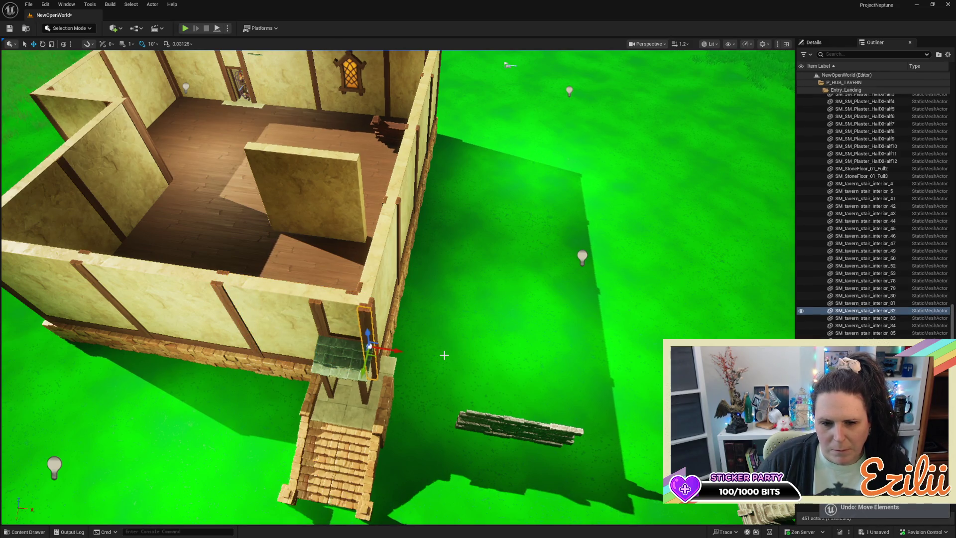
key("ctrl+z")
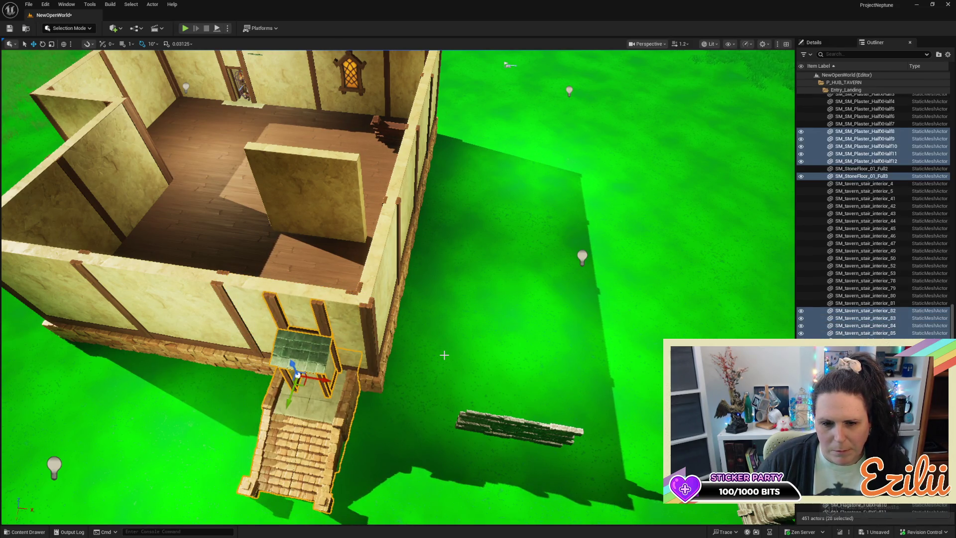
Step: Slide the 28 landing actors along the side wall so the landing centres under the doorway
mouse_move(330, 382)
left_mouse_down()
mouse_move(319, 393)
mouse_move(309, 383)
mouse_move(349, 369)
mouse_move(331, 341)
mouse_move(419, 332)
mouse_move(388, 349)
mouse_move(393, 337)
mouse_move(392, 348)
left_mouse_up()
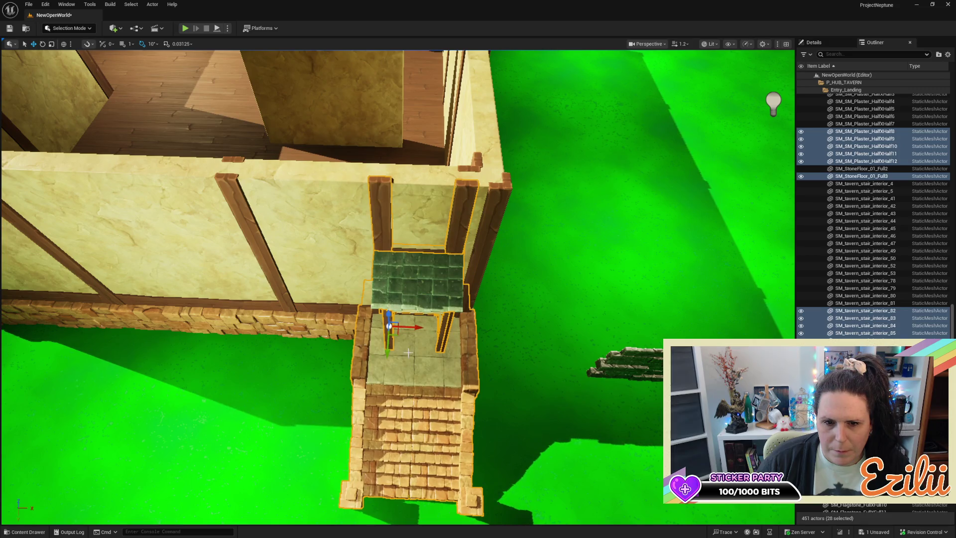
left_click_drag(414, 327, 312, 331)
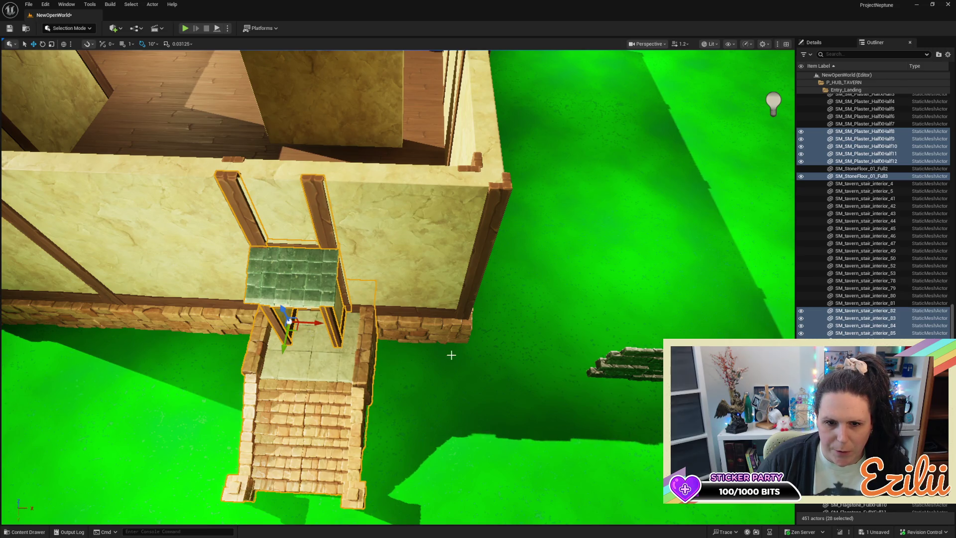
key("f")
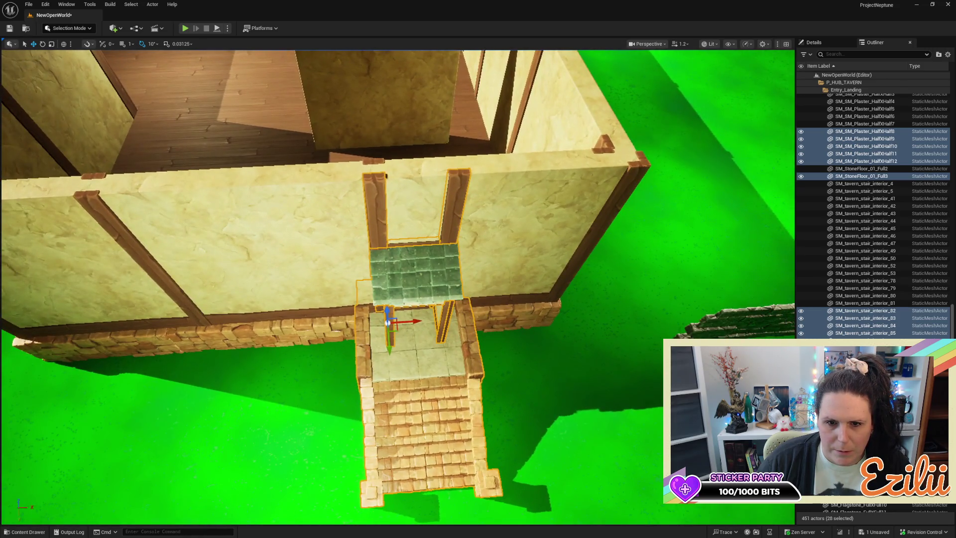
scroll(386, 175, "down", 3)
scroll(386, 175, "up", 5)
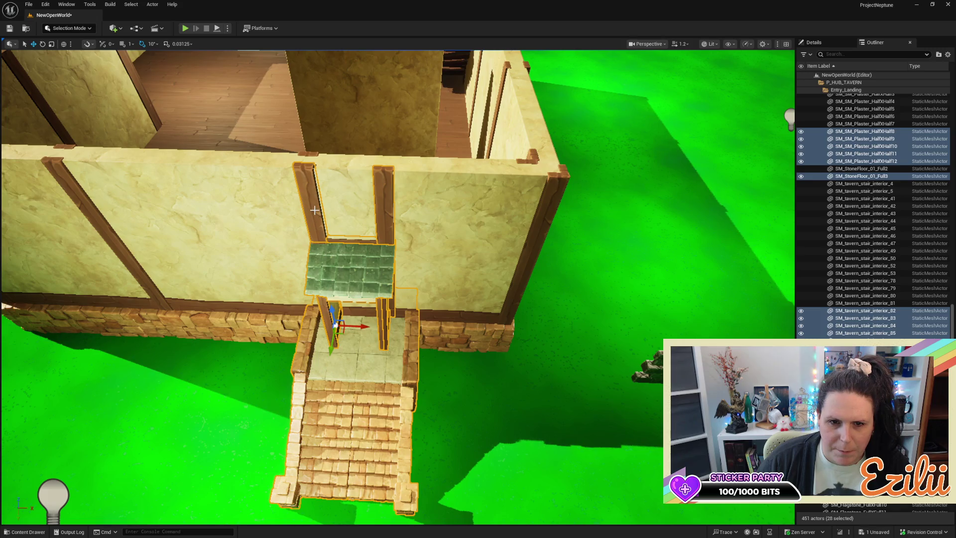
left_click(314, 210)
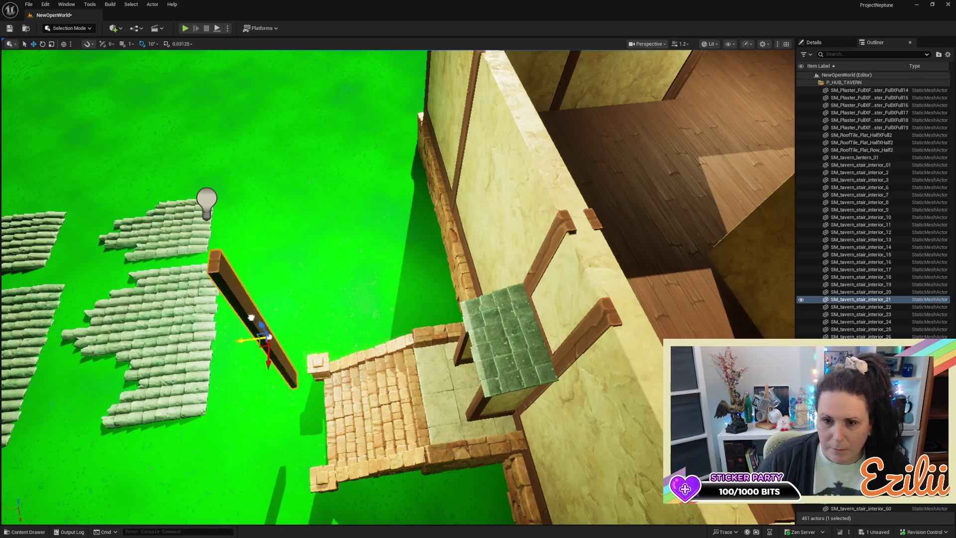
Step: Save the level
scroll(506, 230, "up", 2)
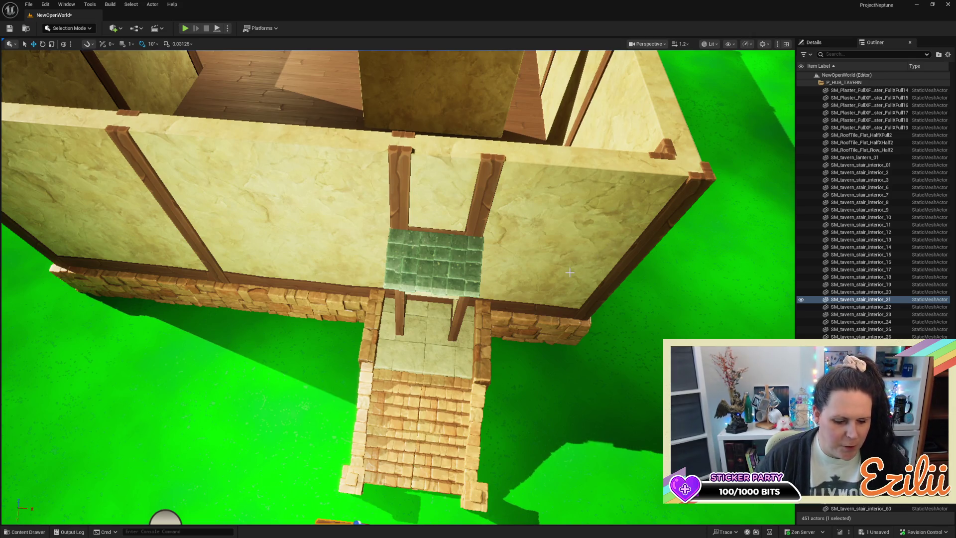
key("ctrl+s")
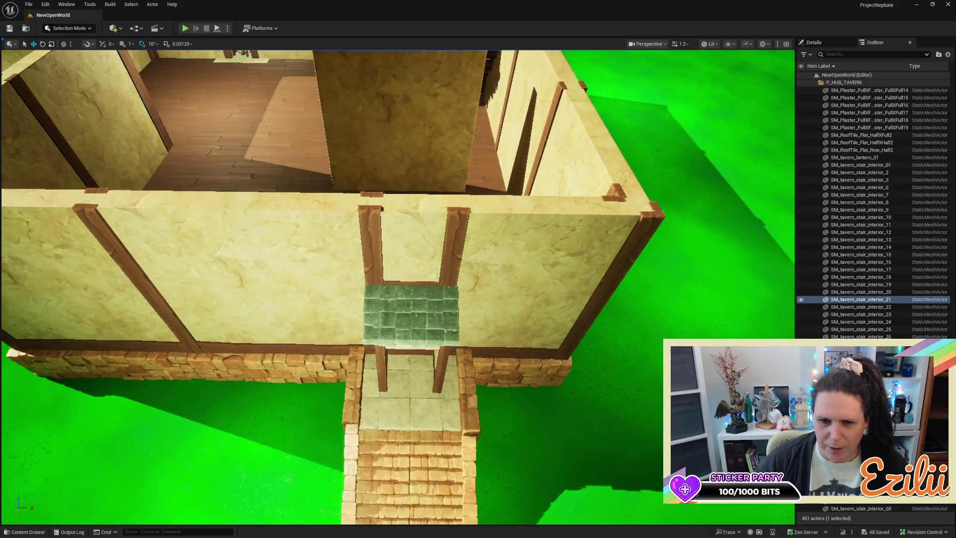
scroll(399, 288, "down", 5)
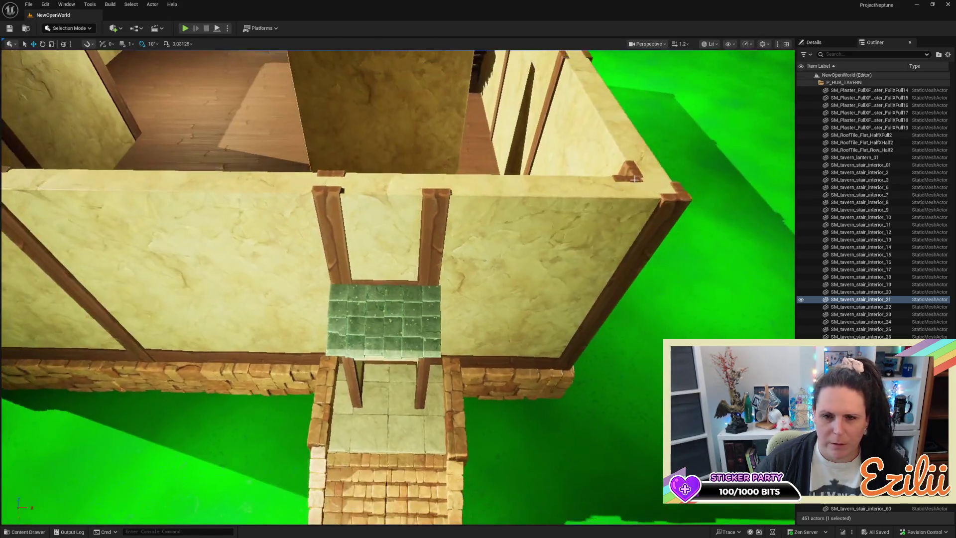
Step: Narrow the plaster wall beside the doorway in two scaling passes
left_click(501, 278)
key("r")
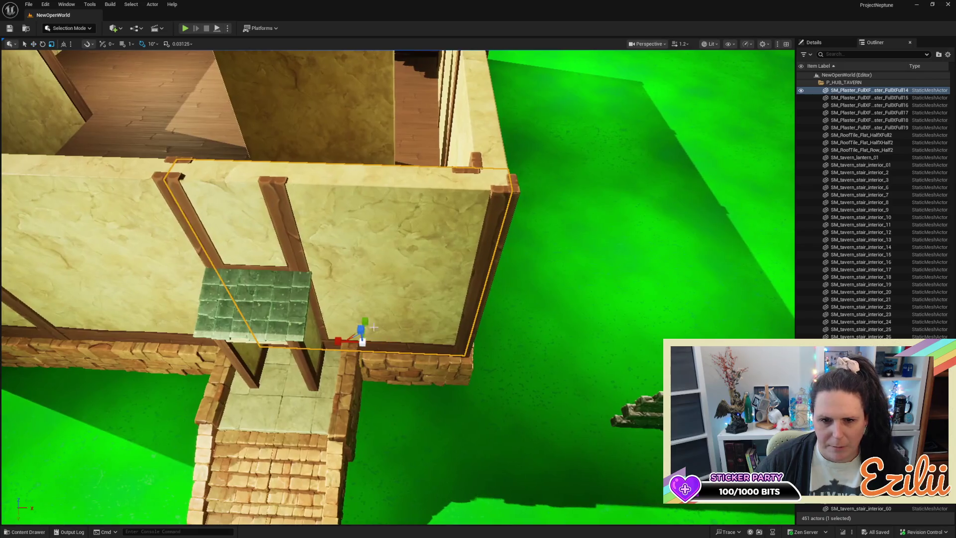
mouse_move(349, 340)
left_mouse_down()
mouse_move(318, 346)
mouse_move(403, 343)
left_mouse_up()
key("w")
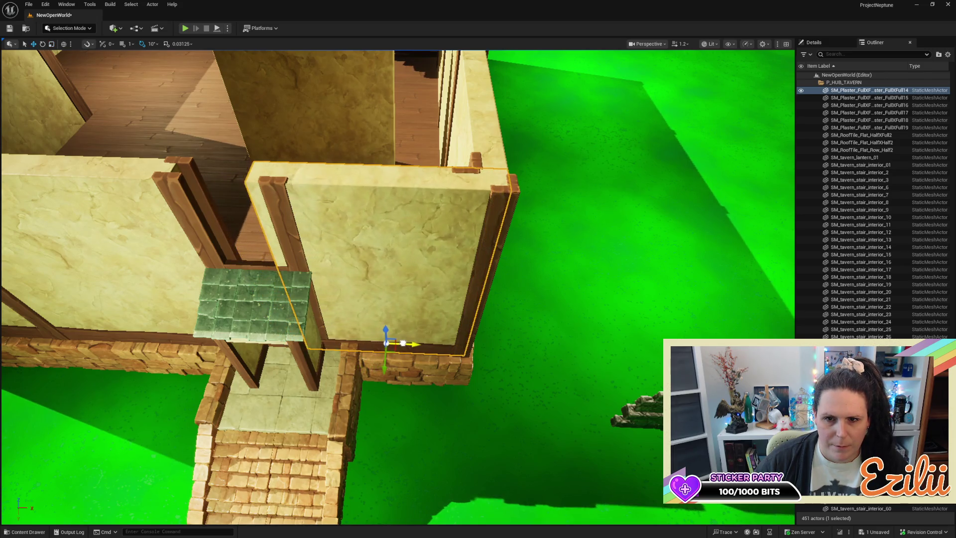
key("r")
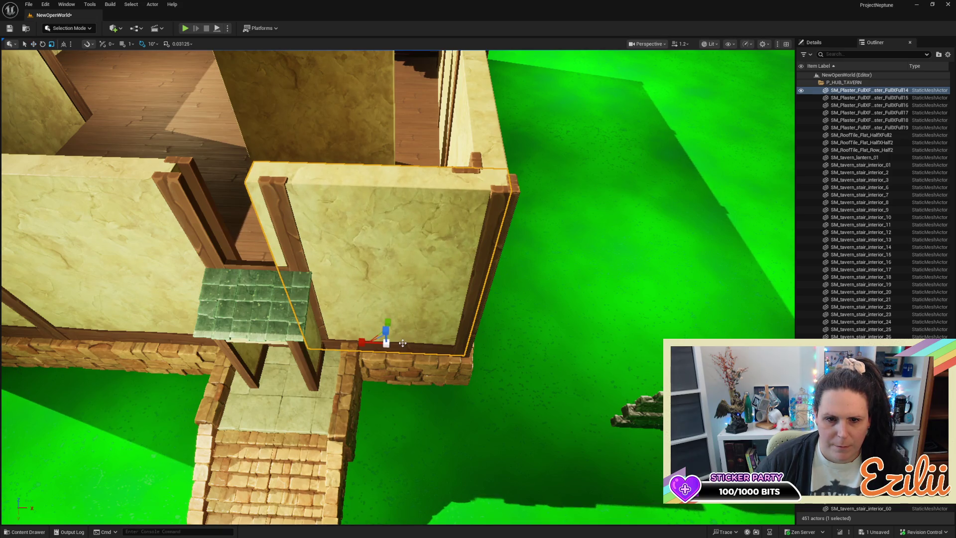
left_click_drag(364, 345, 411, 343)
key("w")
key("r")
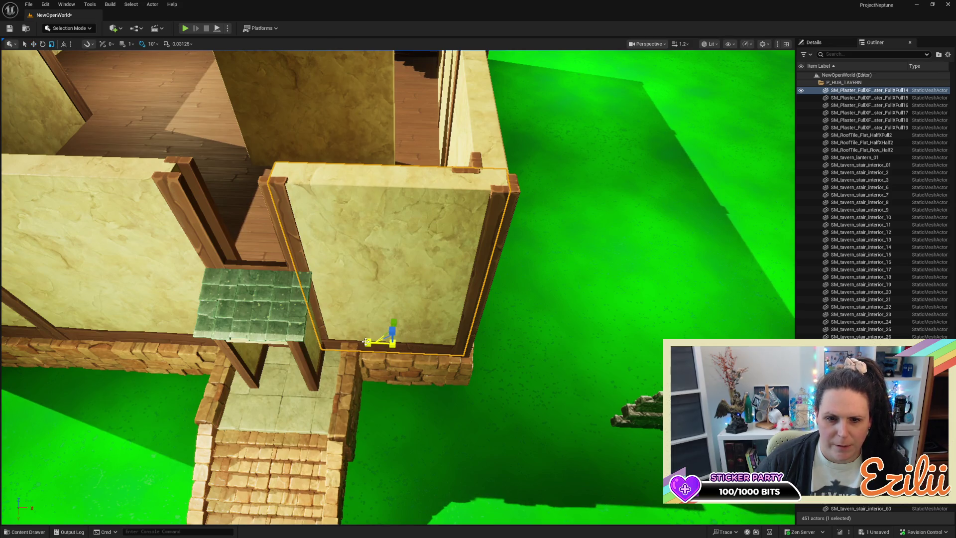
key("w")
Step: Nudge the plaster wall piece slightly, then duplicate it over to the tavern's left wall opening
left_click(366, 342)
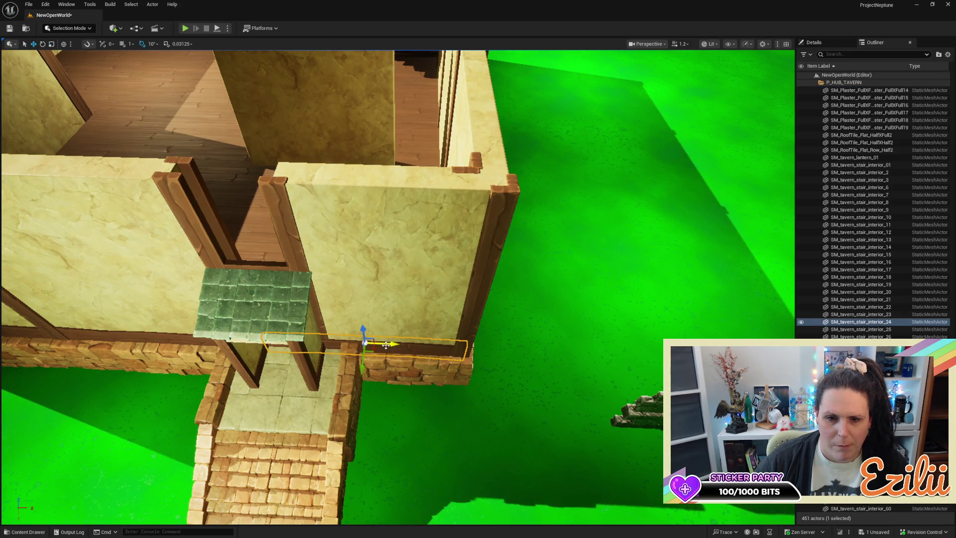
left_click_drag(385, 344, 391, 345)
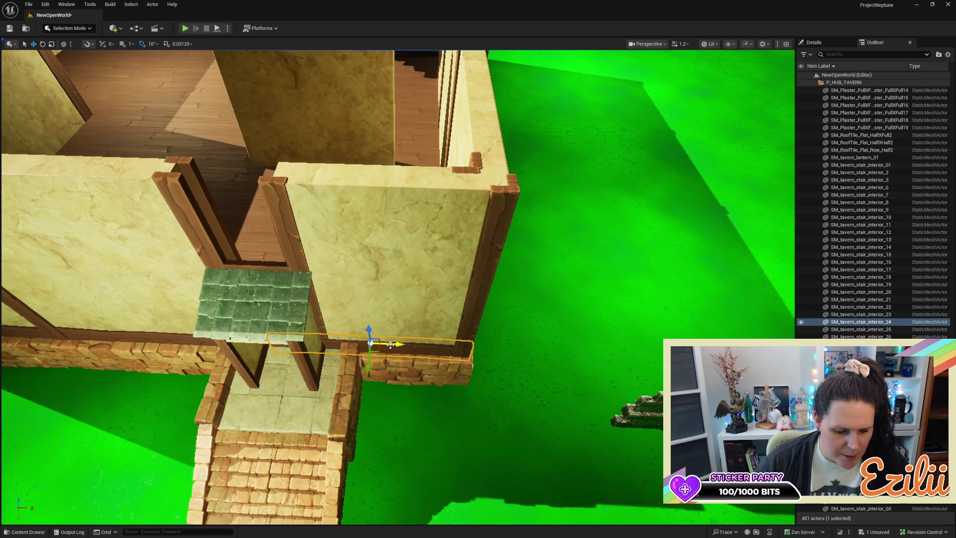
key("ctrl+z")
key("ctrl+z")
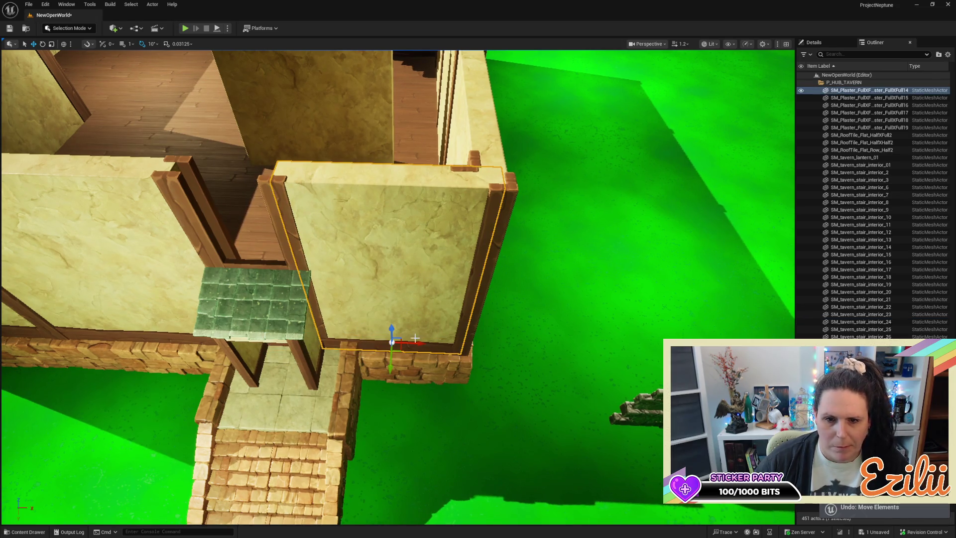
left_click_drag(417, 339, 419, 340)
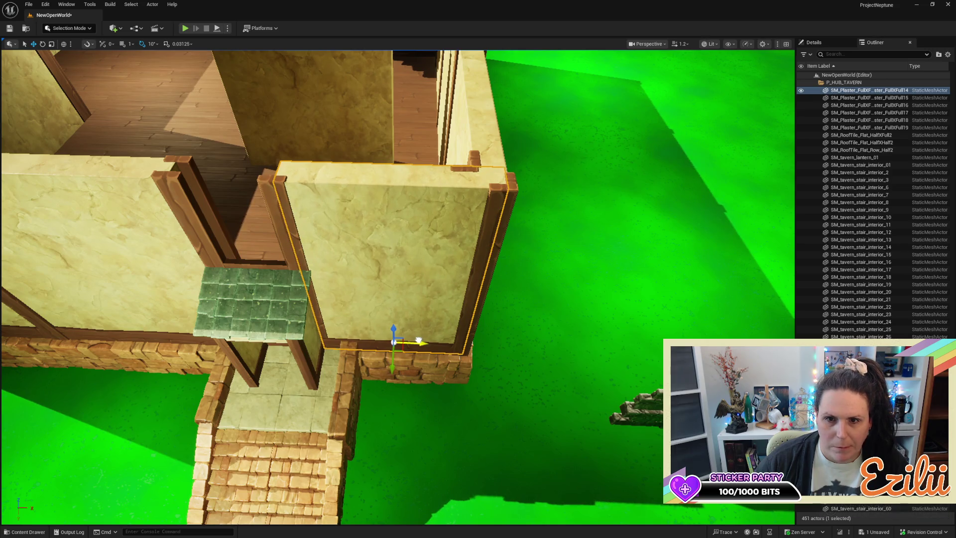
scroll(398, 288, "up", 5)
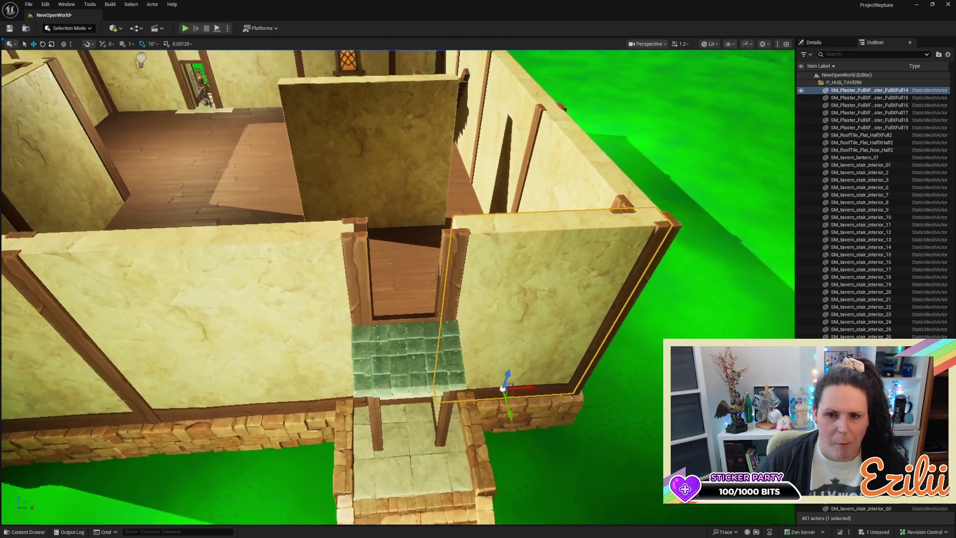
mouse_move(398, 289)
left_mouse_down()
mouse_move(398, 234)
mouse_move(358, 234)
mouse_move(358, 293)
left_mouse_up()
mouse_move(542, 262)
left_mouse_down()
mouse_move(214, 181)
mouse_move(156, 208)
mouse_move(120, 266)
mouse_move(96, 370)
left_mouse_up()
key("f")
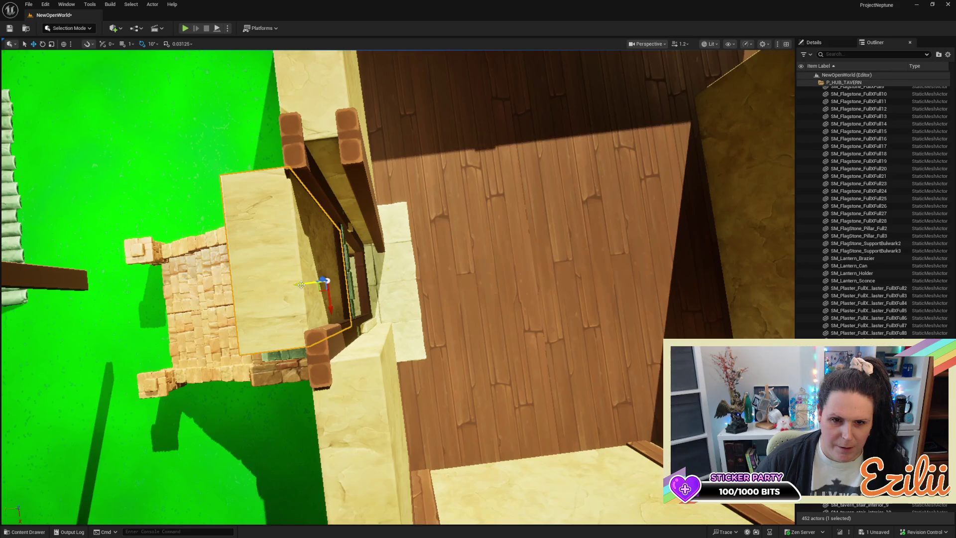
Step: Fit the plaster piece into the side opening and add a duplicated wooden beam, turned 180°, beside it
mouse_move(301, 284)
left_mouse_down()
mouse_move(343, 280)
mouse_move(284, 281)
mouse_move(294, 233)
left_mouse_up()
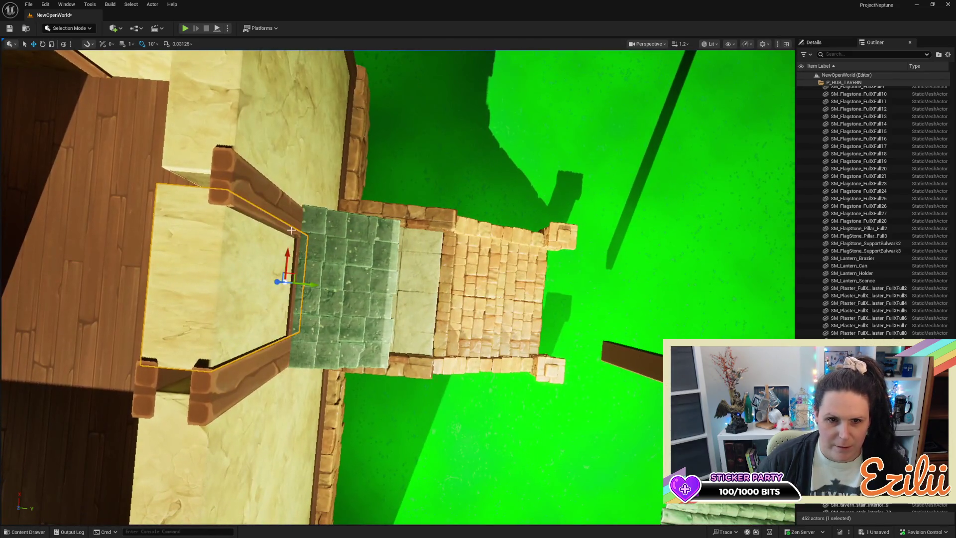
left_click(294, 233)
scroll(488, 245, "up", 5)
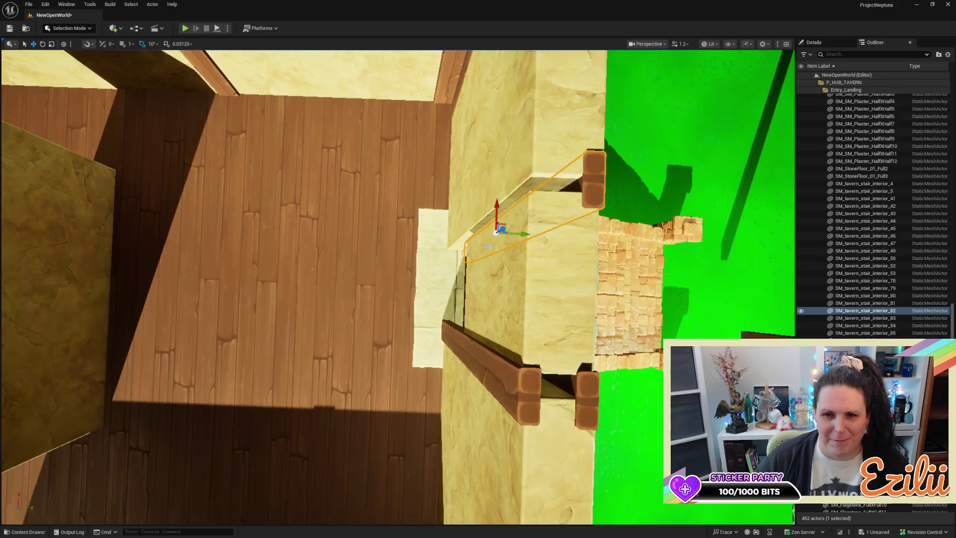
left_click_drag(528, 234, 487, 233, "alt")
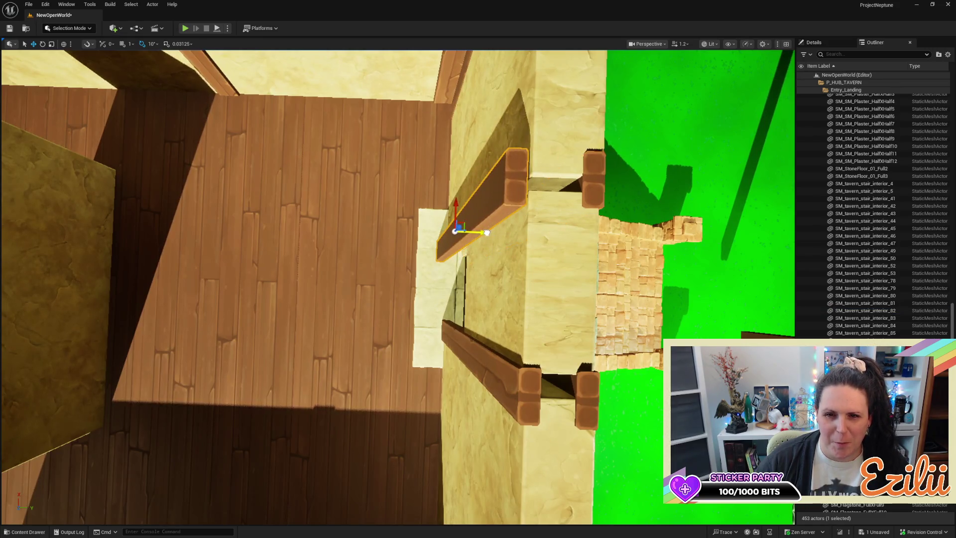
left_click_drag(412, 257, 432, 286)
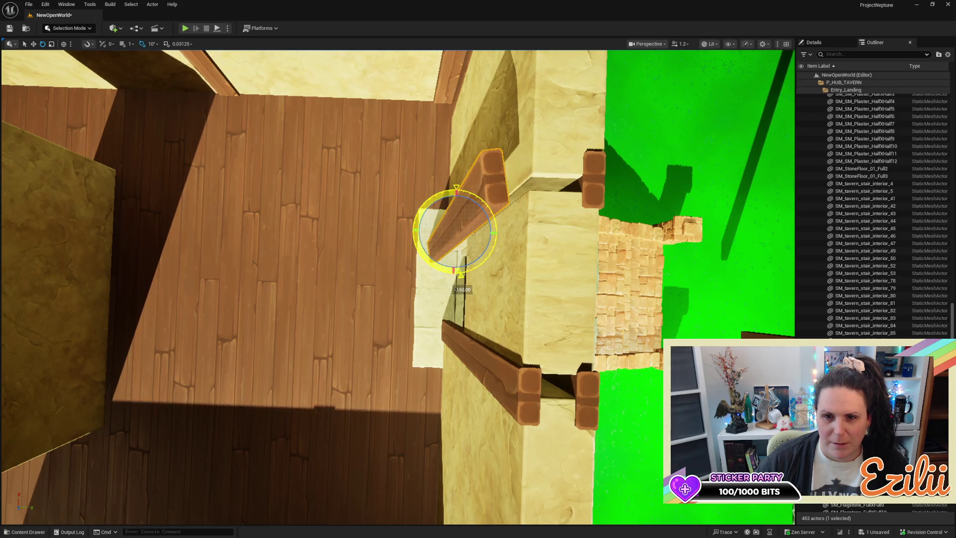
left_click_drag(433, 286, 425, 251)
key("w")
mouse_move(488, 235)
left_mouse_down()
mouse_move(511, 235)
mouse_move(498, 215)
mouse_move(493, 259)
mouse_move(490, 190)
mouse_move(490, 259)
mouse_move(478, 249)
mouse_move(498, 209)
left_mouse_up()
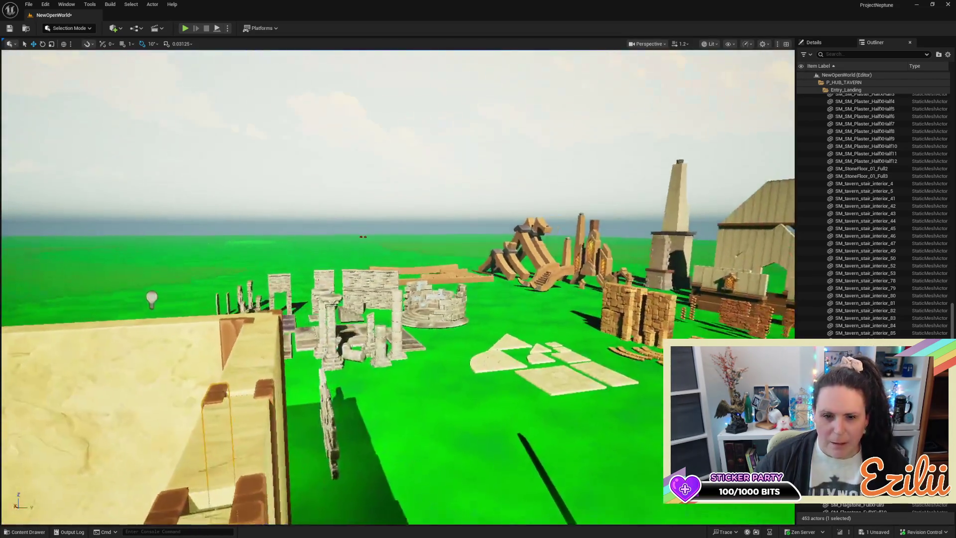
Step: Widen SM_Plaster_FullXFull20 on X and recentre it between the two wooden posts over the doorway
key("f")
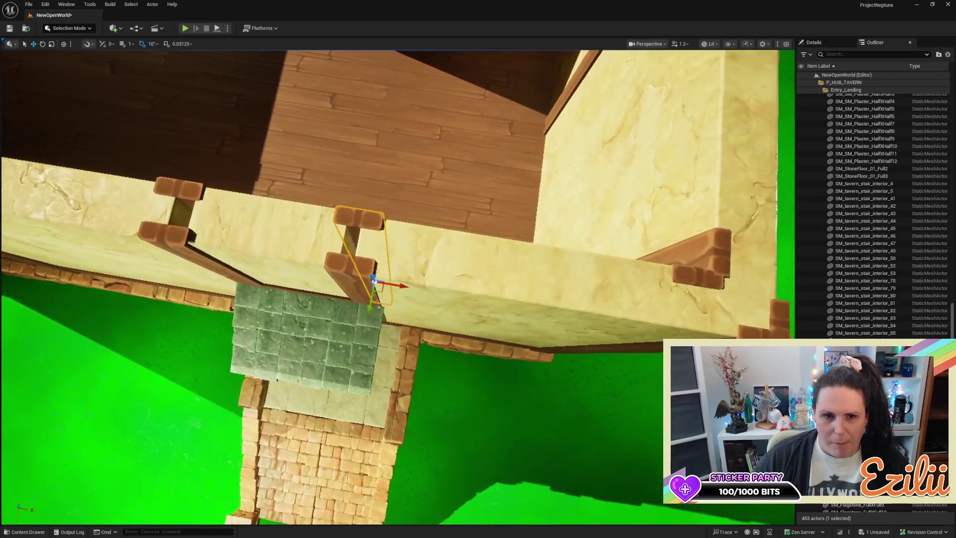
left_click_drag(399, 249, 422, 218)
left_click(421, 217)
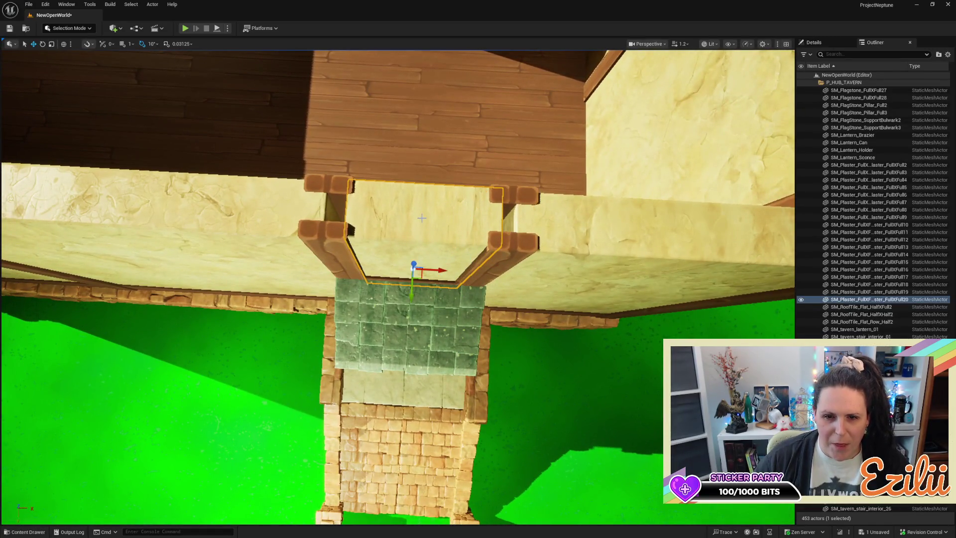
key("r")
left_click_drag(437, 273, 433, 272)
key("w")
key("r")
key("w")
key("r")
key("s")
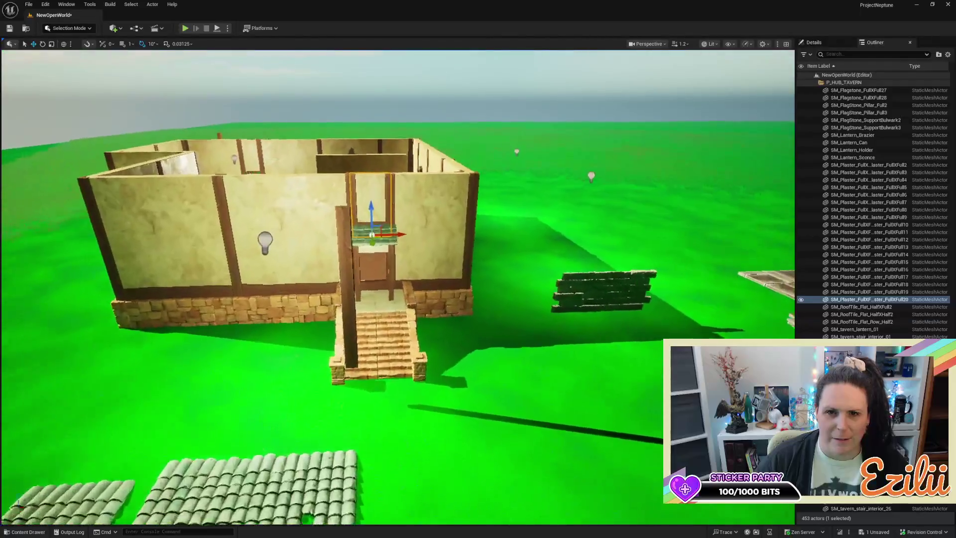
key("w")
key("s")
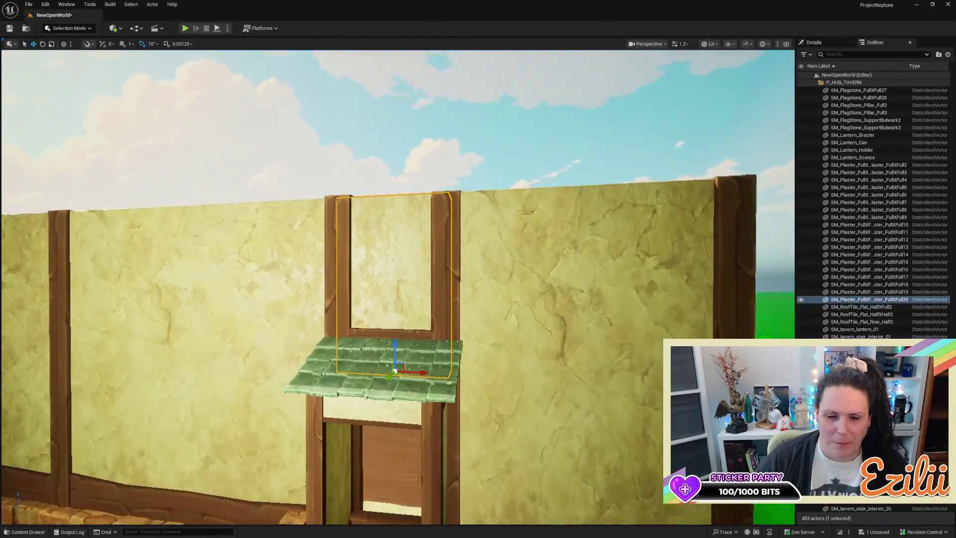
key("w")
key("s")
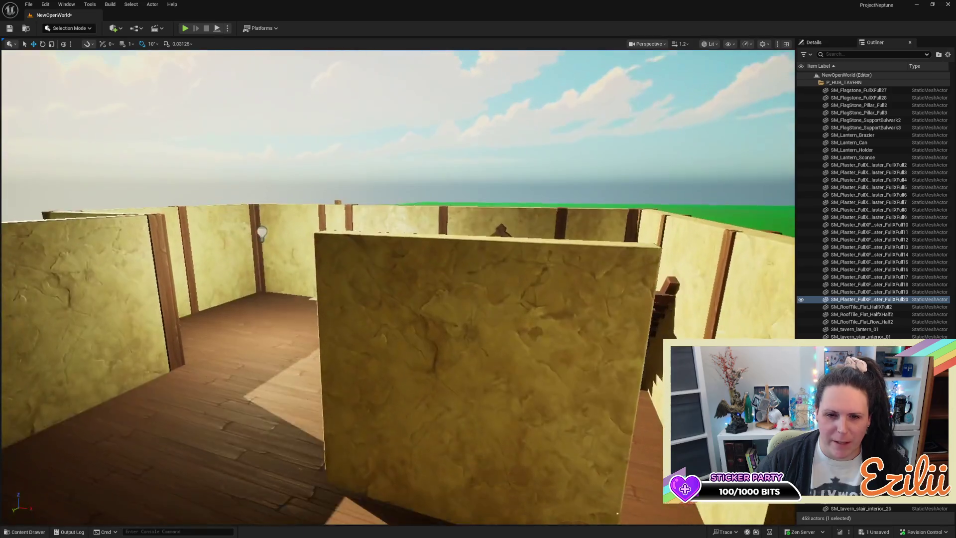
key("e")
key("w")
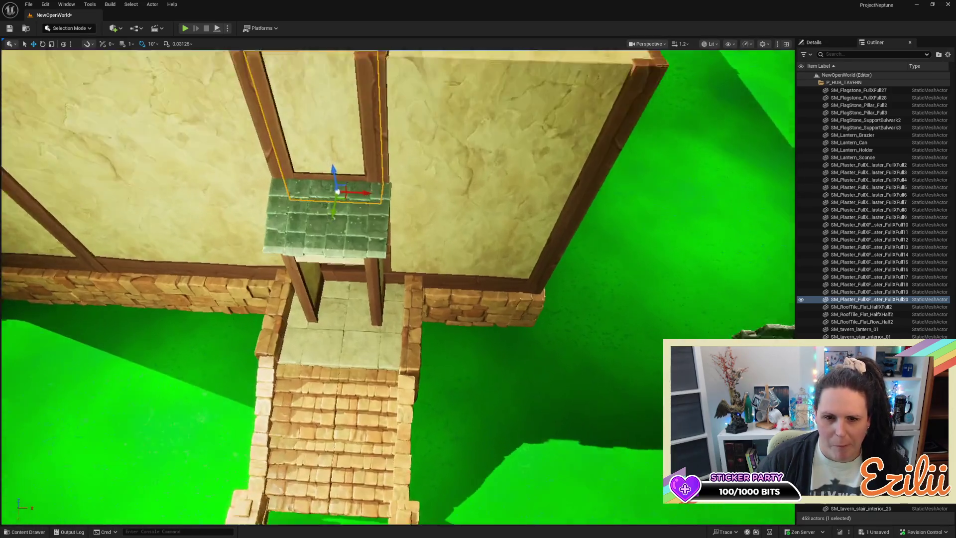
left_click(362, 149)
key("s")
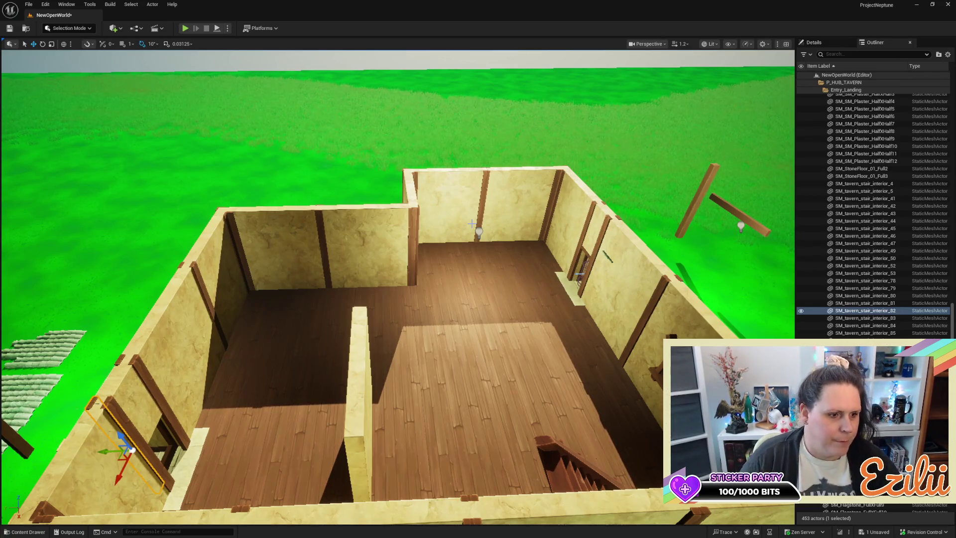
key("f")
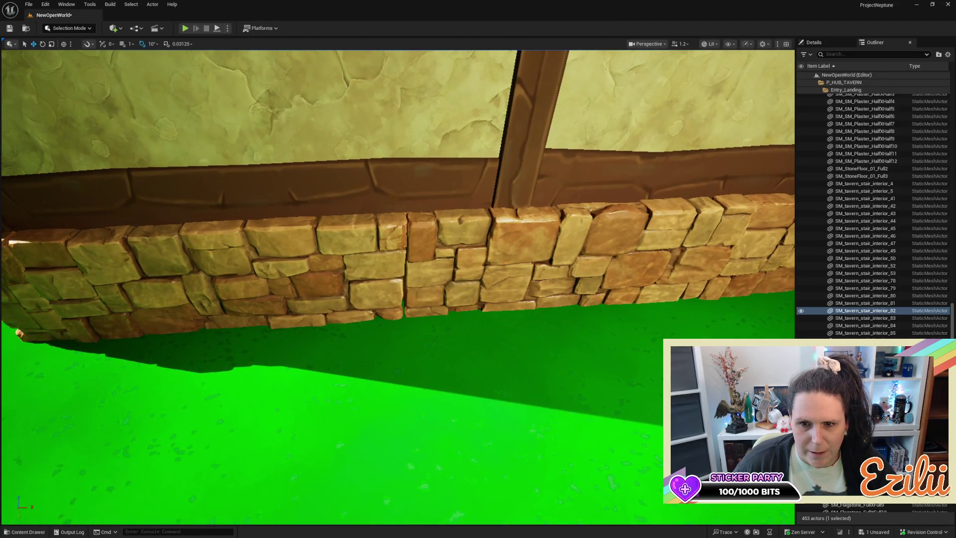
Step: Nudge the flagstone base section slightly left along its X axis, then view the tavern interior
left_click(535, 230)
key("f")
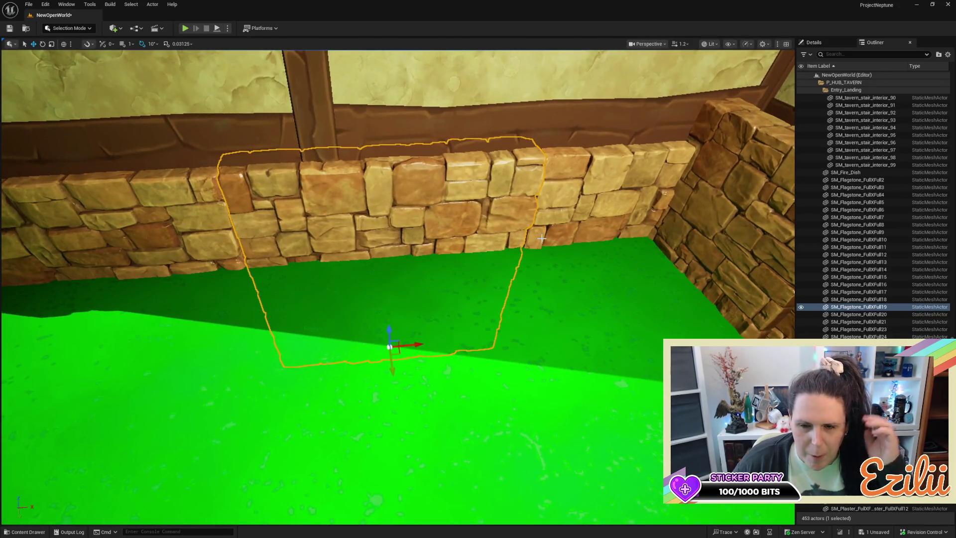
left_click_drag(417, 343, 418, 344)
key("ctrl+grave")
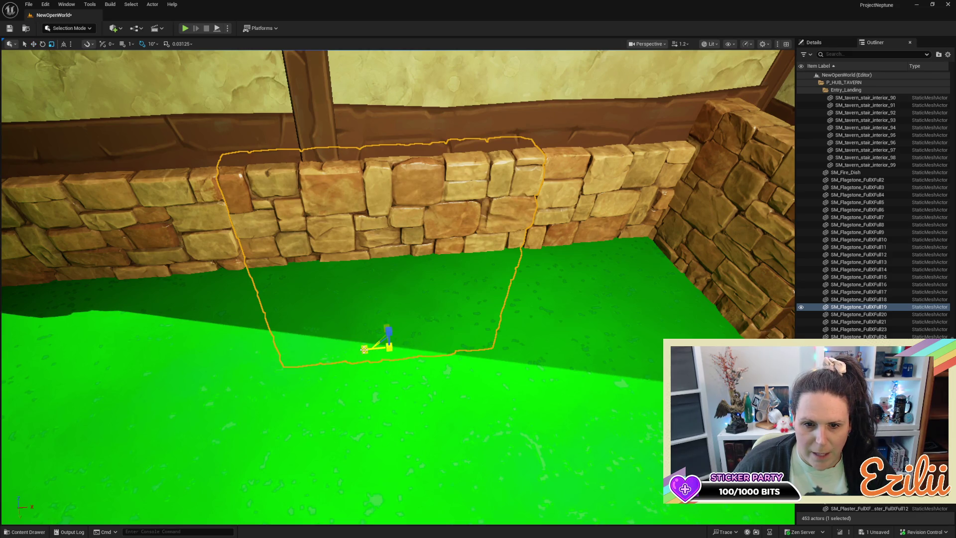
key("ctrl+grave")
scroll(416, 210, "down", 10)
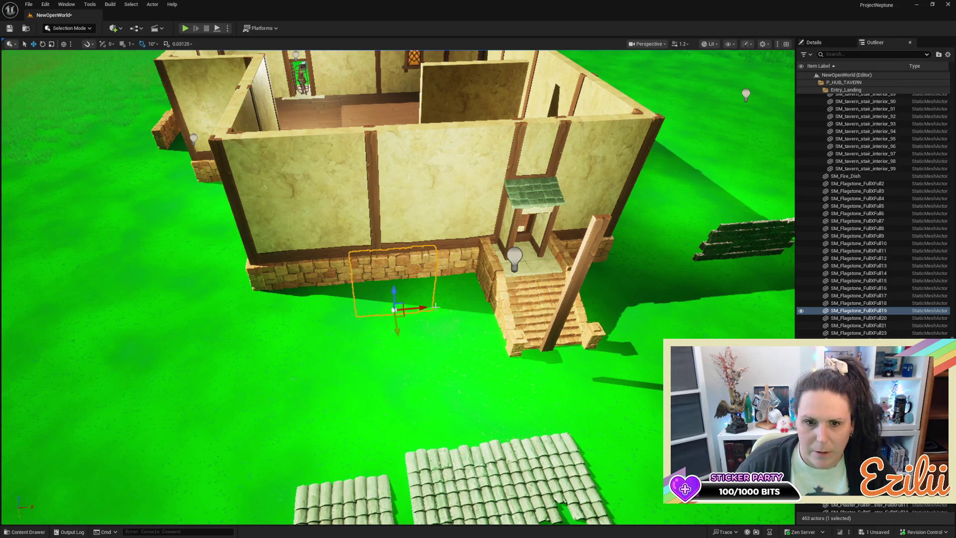
scroll(459, 251, "down", 5)
scroll(399, 288, "up", 10)
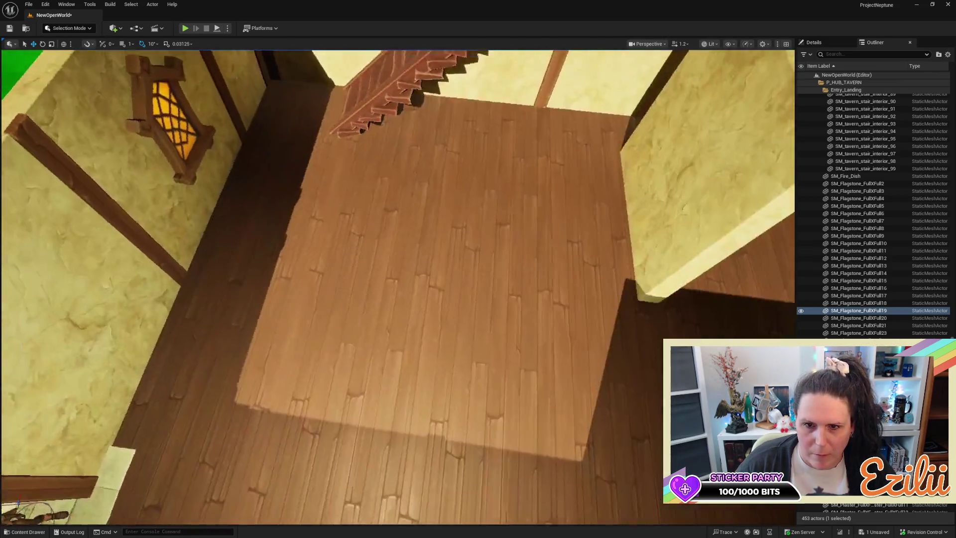
mouse_move(364, 280)
left_mouse_down()
mouse_move(366, 205)
mouse_move(363, 281)
left_mouse_up()
Step: Try stretching the wooden staircase taller, then undo to keep its original size
left_click(363, 280)
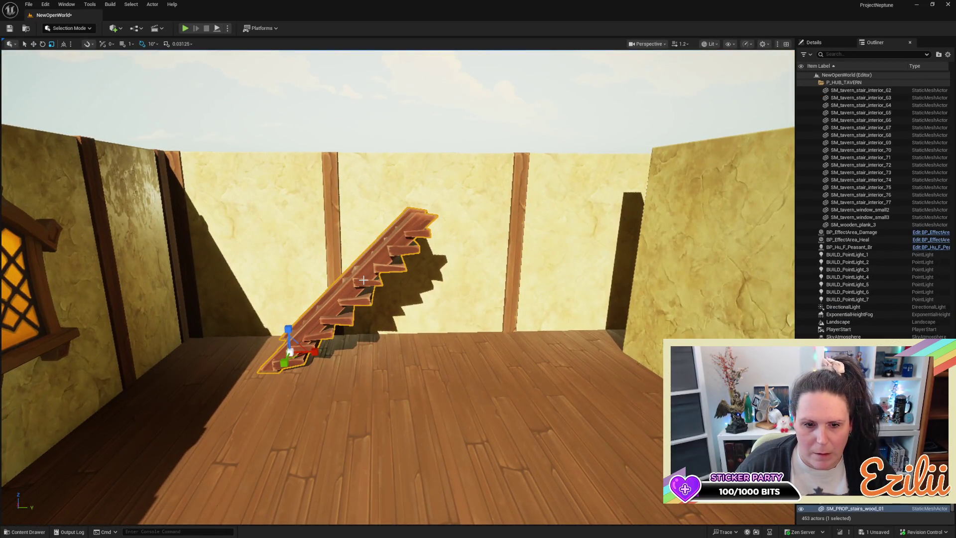
mouse_move(295, 327)
left_mouse_down()
mouse_move(295, 299)
mouse_move(296, 346)
mouse_move(295, 264)
mouse_move(296, 463)
mouse_move(295, 280)
mouse_move(308, 259)
mouse_move(335, 297)
left_mouse_up()
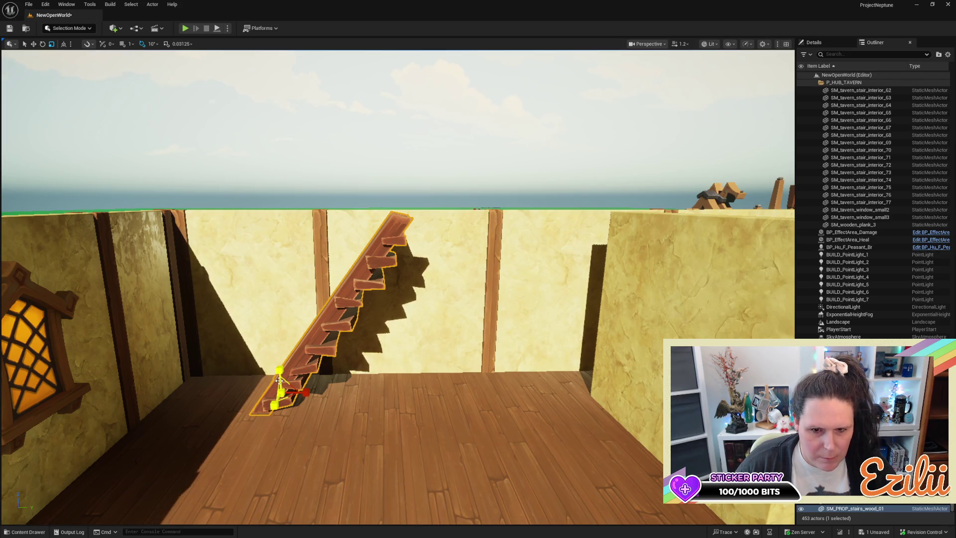
key("ctrl+z")
Step: Alt-drag the staircase upward on Z to place a duplicate higher against the back wall
left_click_drag(279, 381, 323, 311)
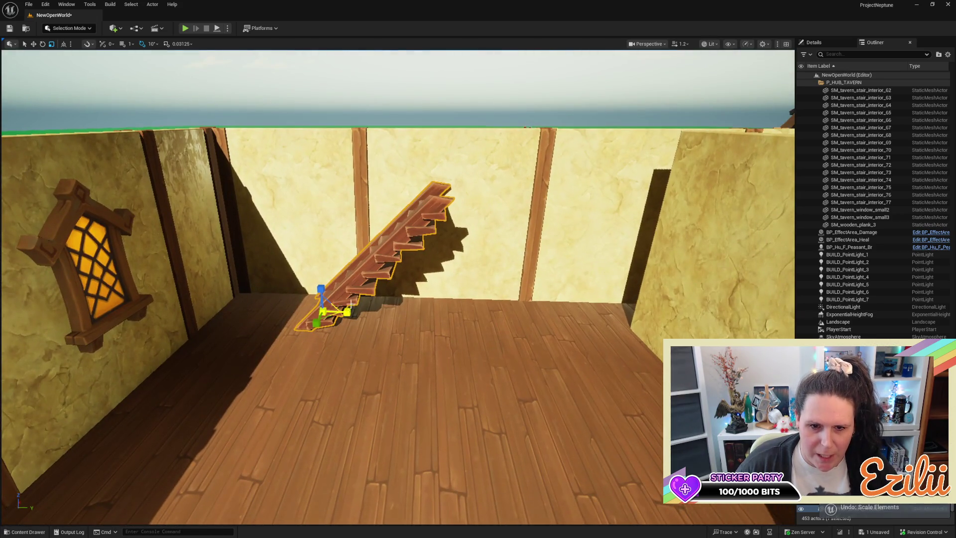
key("Escape")
left_click(348, 286)
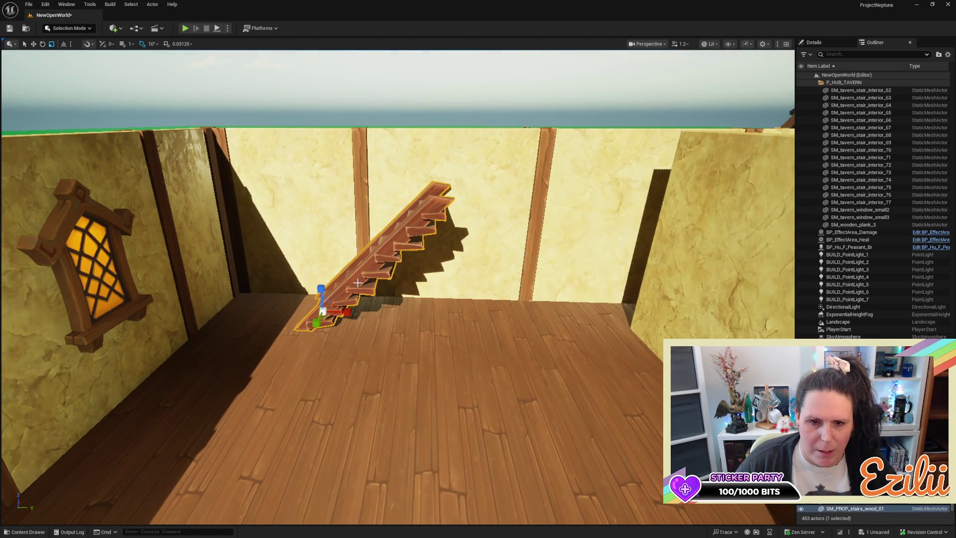
key("w")
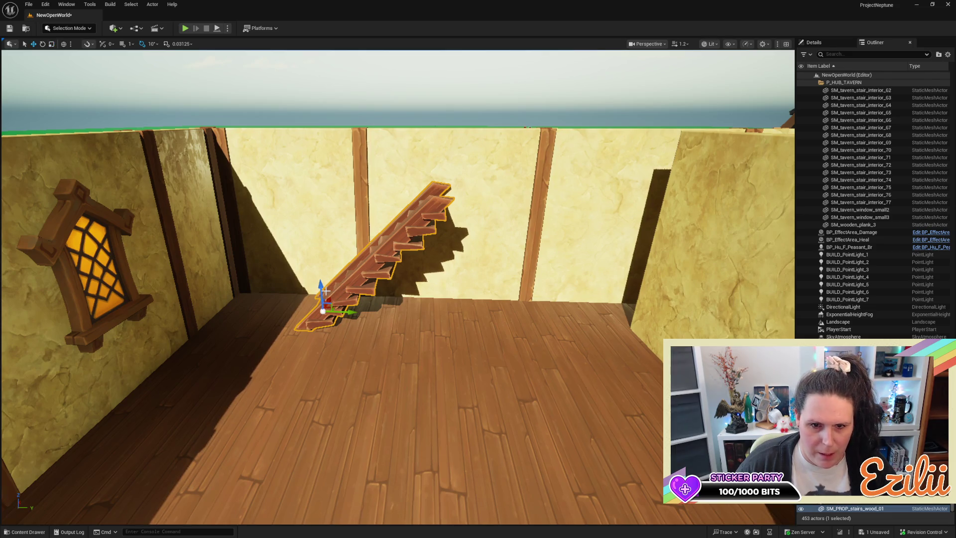
mouse_move(317, 290)
left_mouse_down("alt")
mouse_move(311, 213)
mouse_move(349, 233)
mouse_move(447, 243)
mouse_move(433, 246)
left_mouse_up("alt")
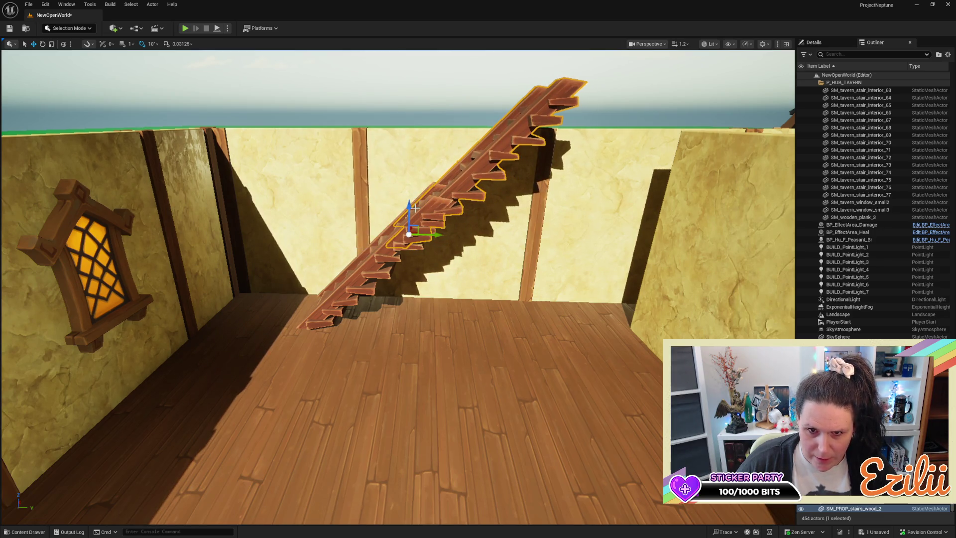
Step: Reposition the staircase copy up and sideways along the wall to line it up
left_click_drag(410, 208, 419, 169)
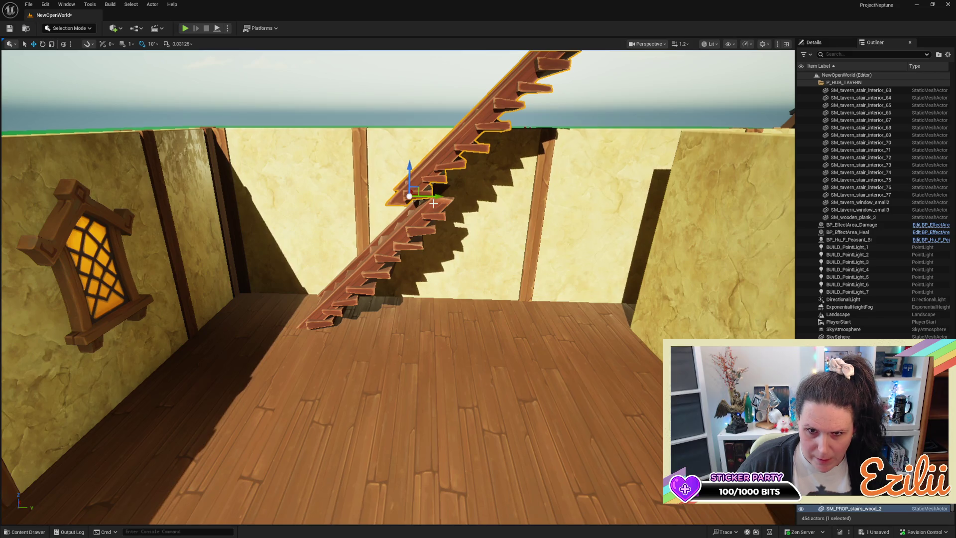
left_click_drag(435, 200, 471, 200)
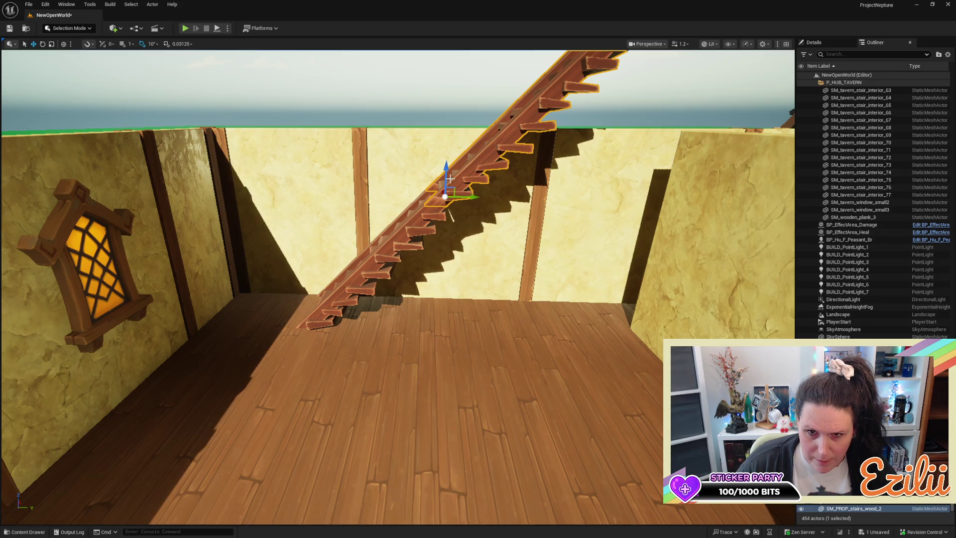
key("w")
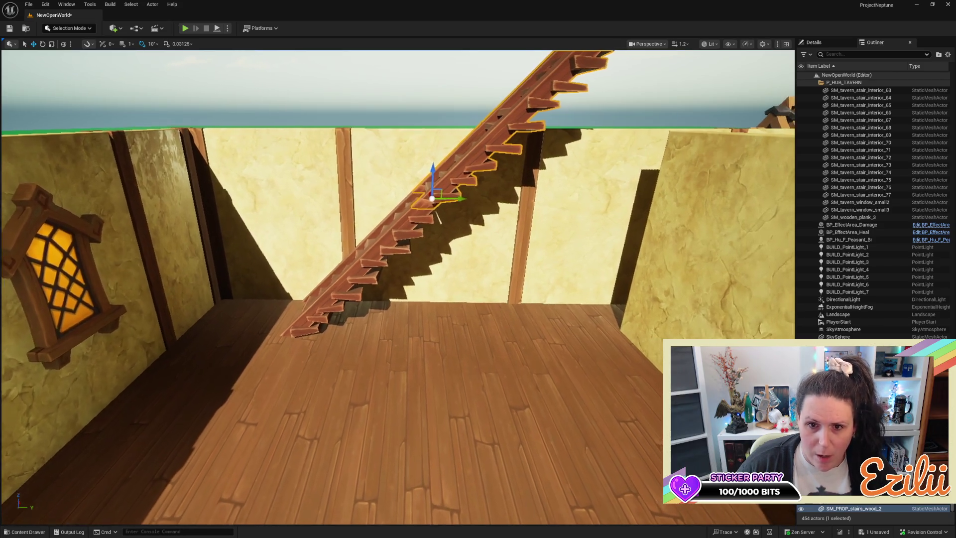
key("w")
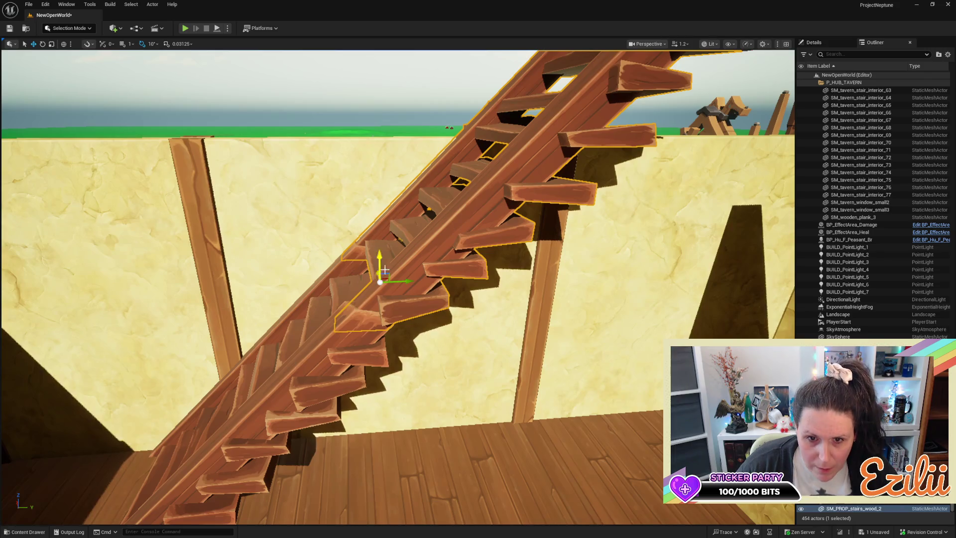
mouse_move(380, 263)
left_mouse_down()
mouse_move(380, 243)
mouse_move(421, 263)
mouse_move(395, 242)
mouse_move(420, 271)
mouse_move(387, 245)
mouse_move(416, 269)
left_mouse_up()
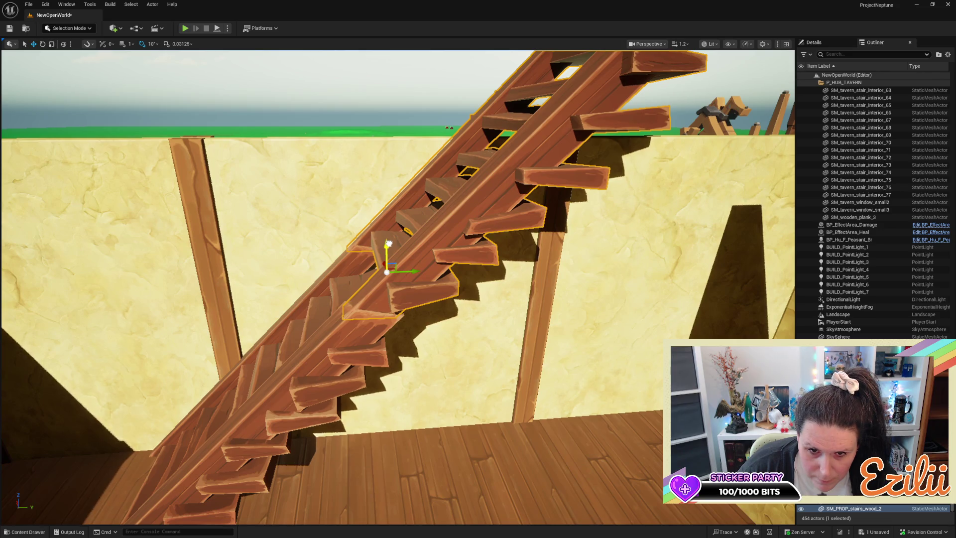
left_click_drag(388, 243, 405, 272)
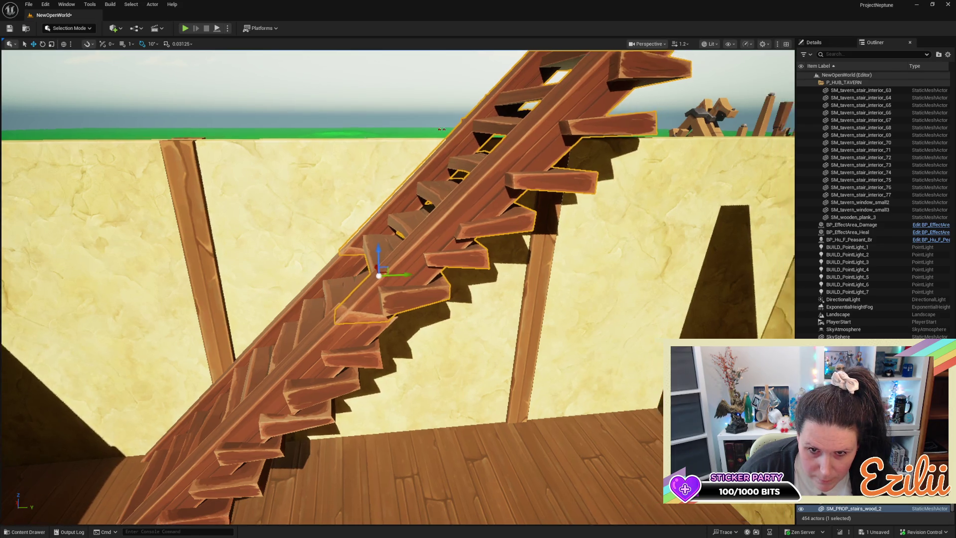
Step: Select both staircase sections and lower them together toward the tavern floor
scroll(406, 272, "down", 5)
left_click(373, 296, "ctrl")
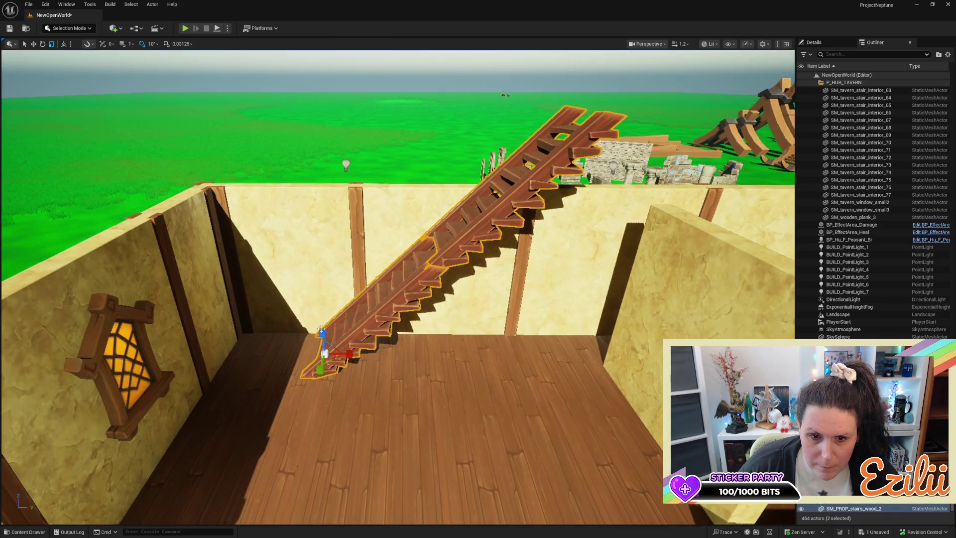
left_click_drag(323, 335, 323, 349)
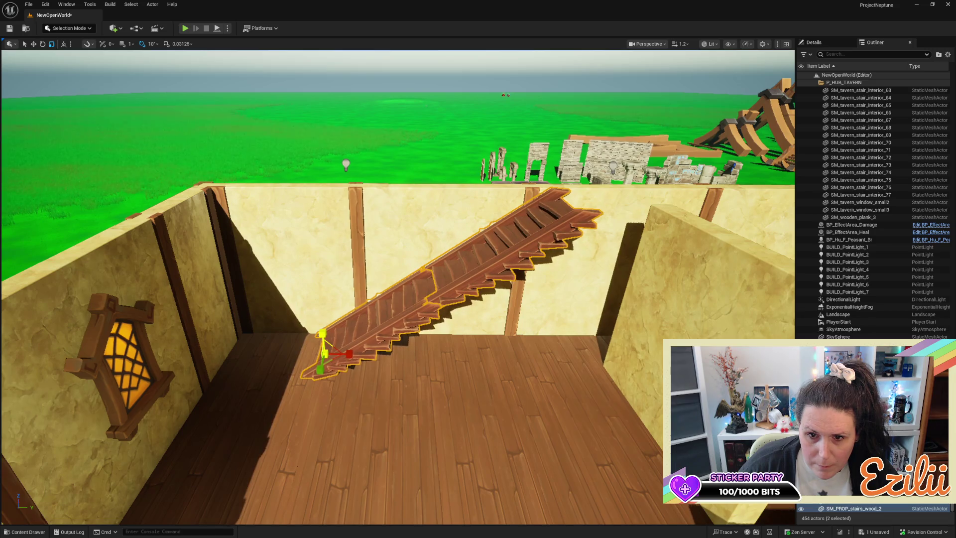
scroll(478, 392, "down", 5)
key("Escape")
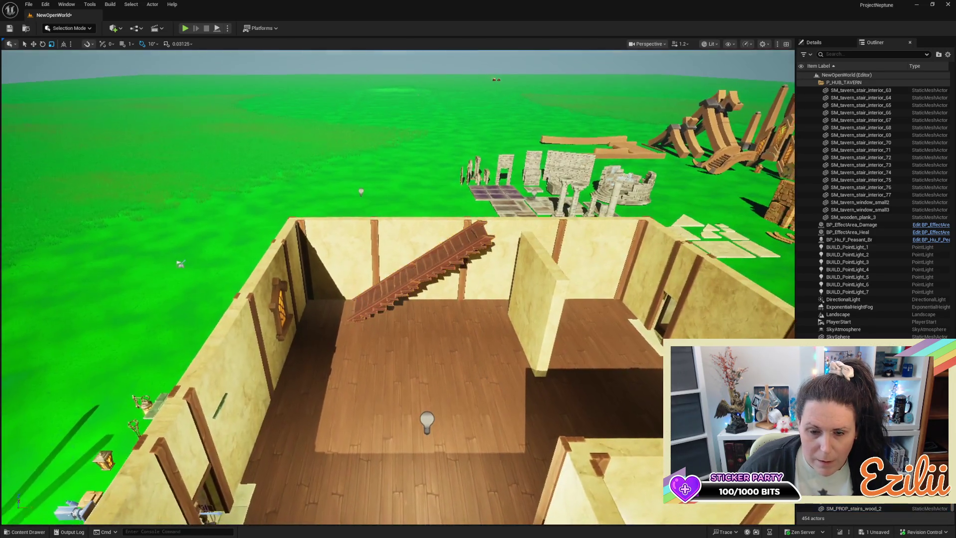
scroll(398, 287, "up", 10)
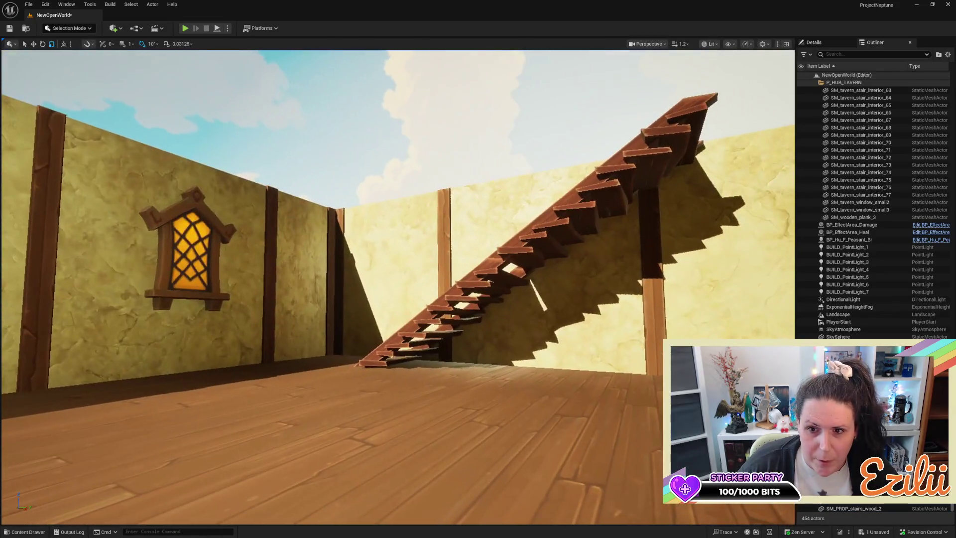
mouse_move(399, 287)
left_mouse_down()
mouse_move(458, 282)
mouse_move(458, 264)
mouse_move(439, 264)
mouse_move(431, 282)
mouse_move(428, 244)
mouse_move(431, 289)
mouse_move(500, 377)
left_mouse_up()
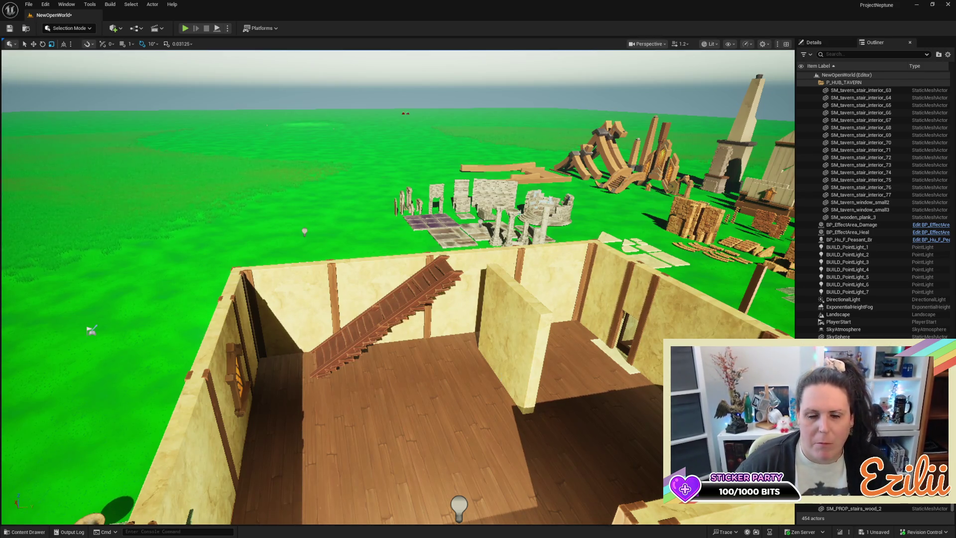
scroll(398, 288, "up", 2)
scroll(398, 288, "up", 6)
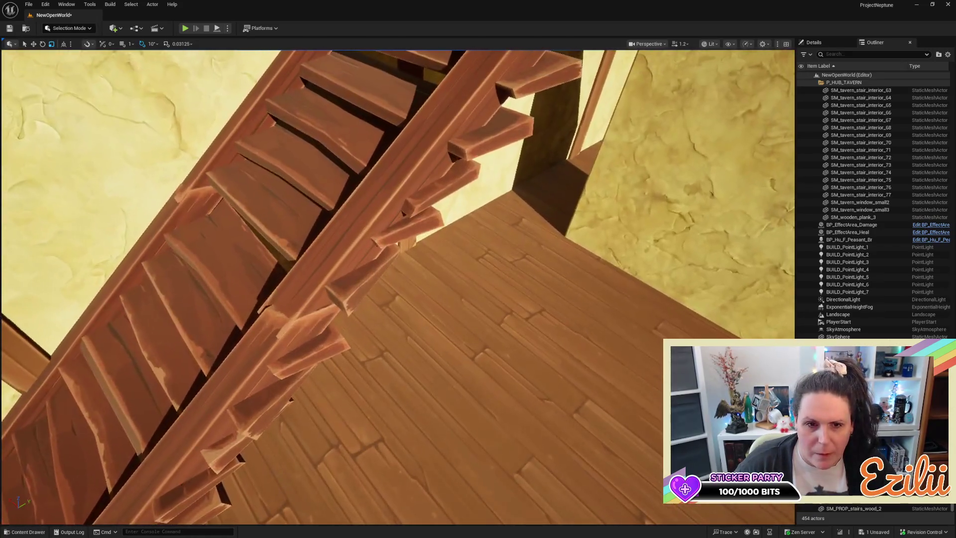
mouse_move(398, 288)
left_mouse_down()
mouse_move(381, 219)
mouse_move(329, 227)
mouse_move(306, 196)
left_mouse_up()
left_click(423, 174)
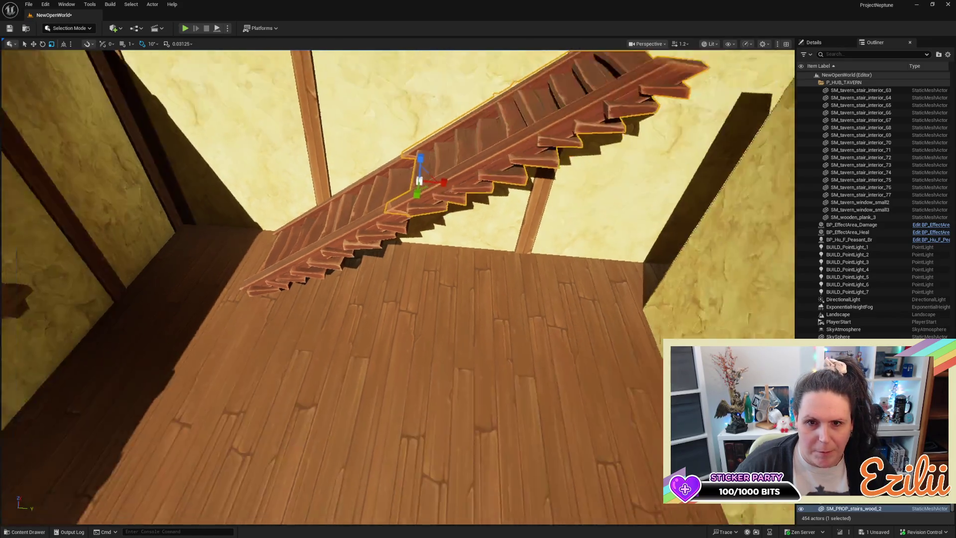
Step: Delete the long staircase and restore the shorter SM_PROP_stairs_wood_01
key("Delete")
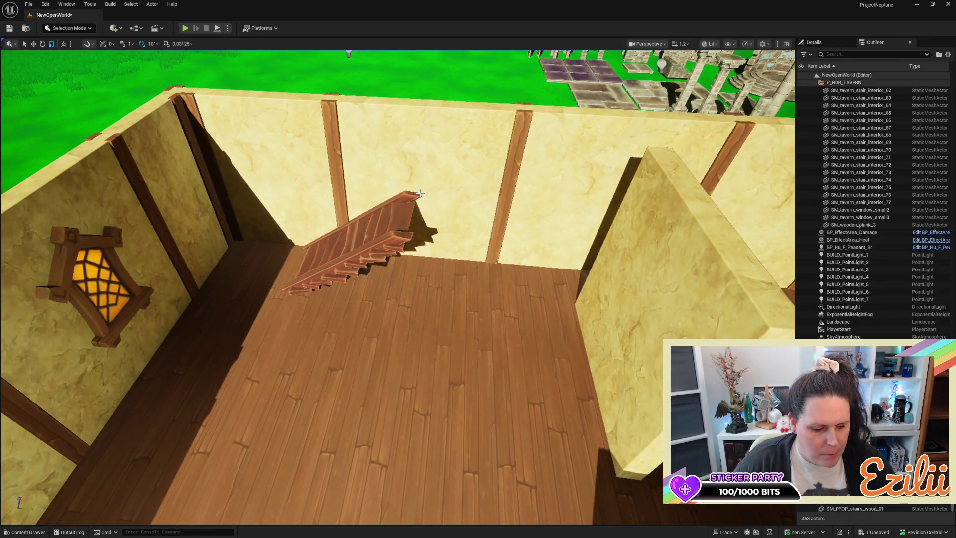
key("ctrl+z")
key("ctrl+z")
key("ctrl+z")
key("ctrl+z")
key("ctrl+z")
key("ctrl+z")
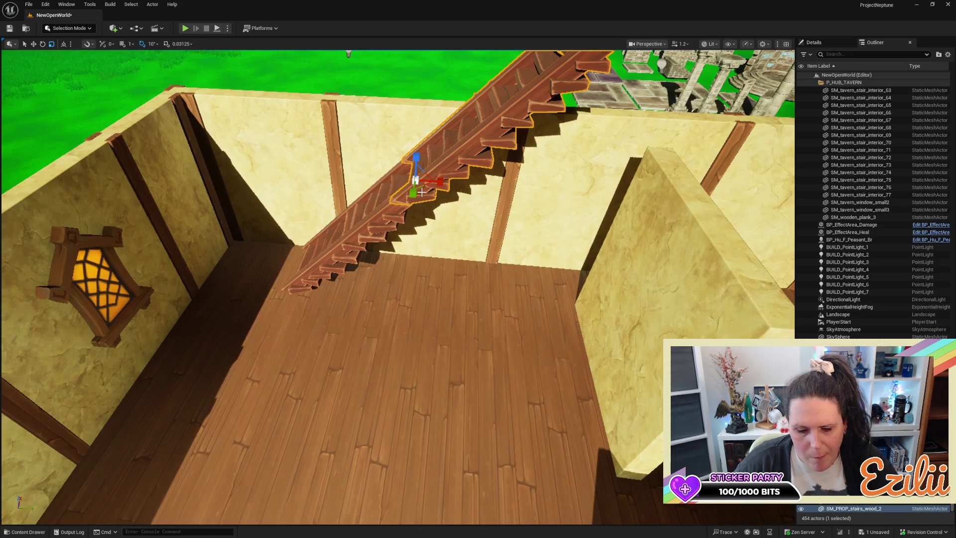
key("ctrl+z")
key("ctrl+z")
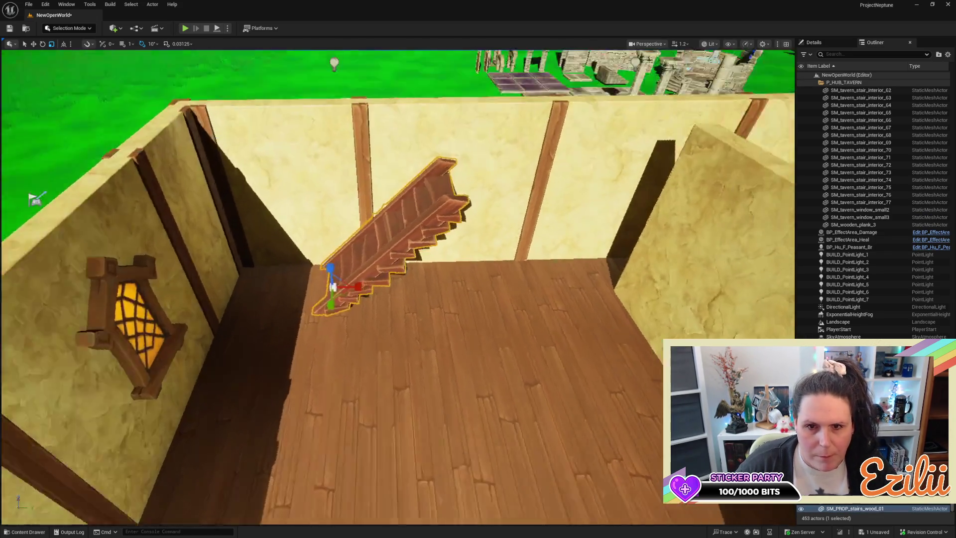
Step: Scale the short staircase wider on XY and raise it slightly
left_click_drag(394, 315, 393, 315)
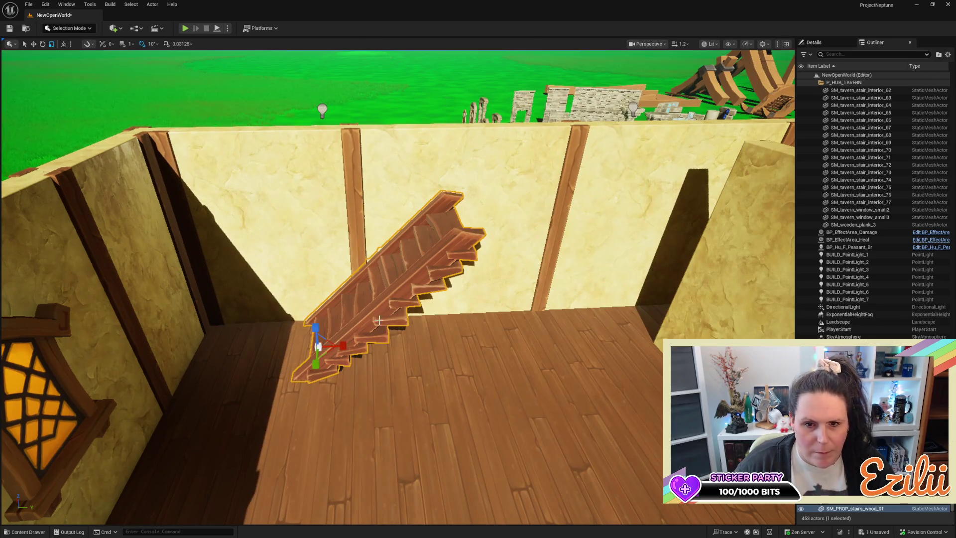
left_click_drag(329, 345, 358, 338)
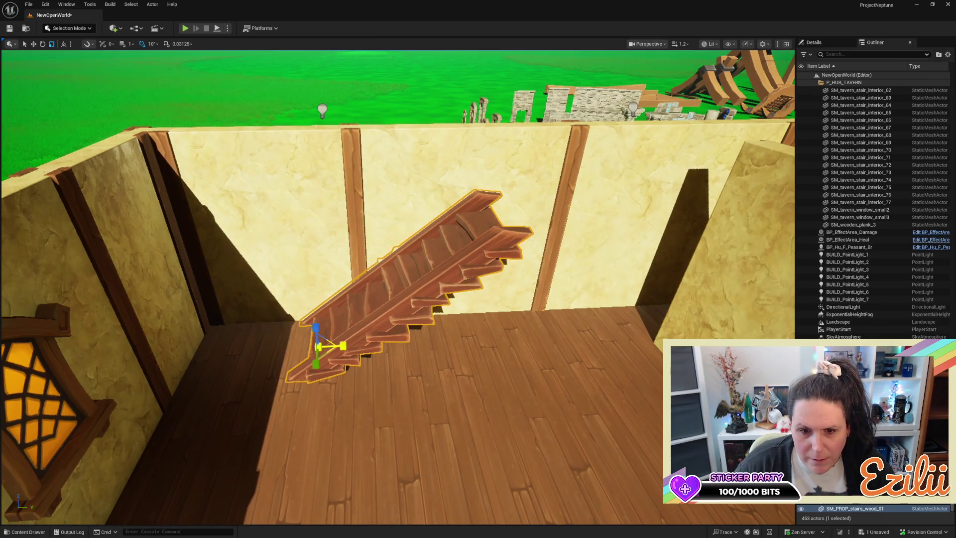
key("ctrl+z")
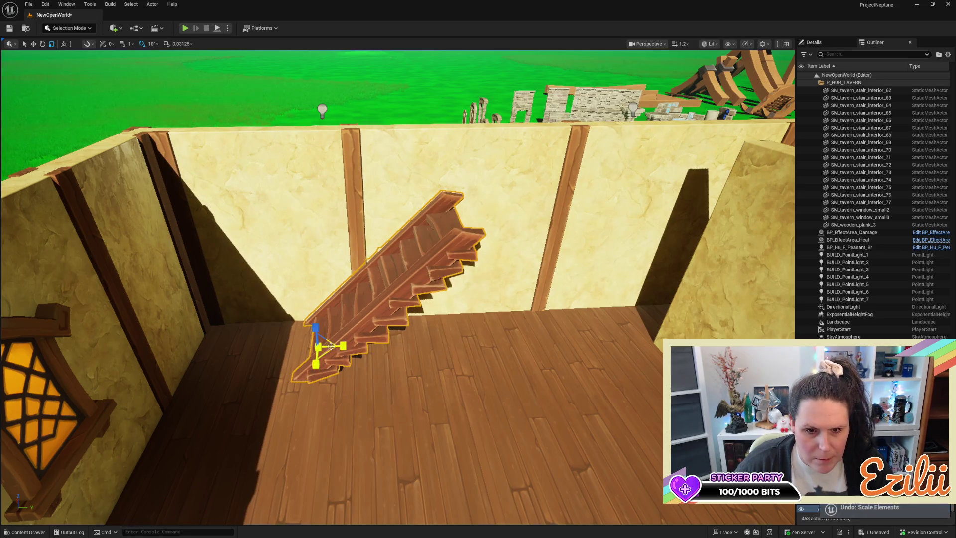
mouse_move(319, 337)
left_mouse_down()
mouse_move(374, 327)
mouse_move(373, 383)
mouse_move(374, 328)
mouse_move(424, 306)
left_mouse_up()
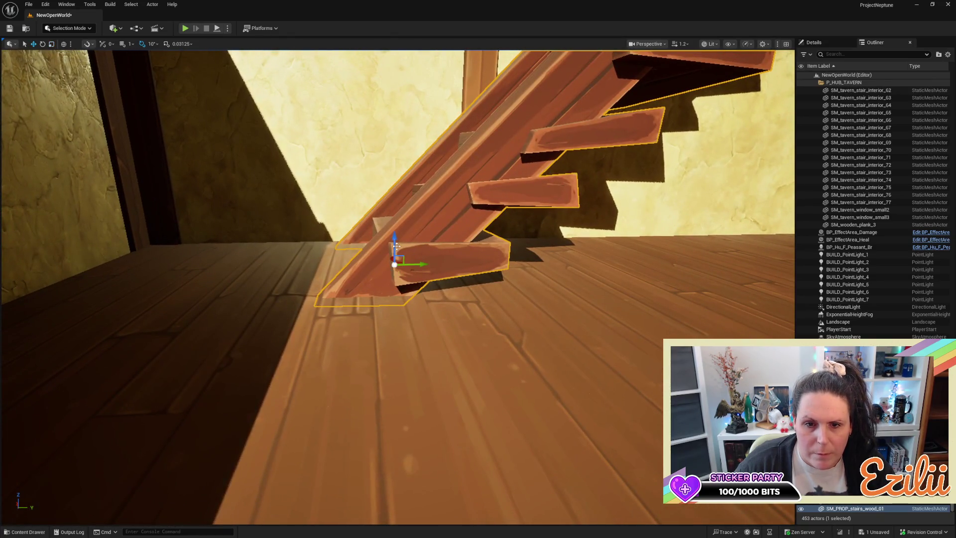
mouse_move(394, 243)
left_mouse_down()
mouse_move(394, 259)
mouse_move(395, 214)
mouse_move(394, 239)
mouse_move(408, 206)
mouse_move(395, 248)
left_mouse_up()
key("r")
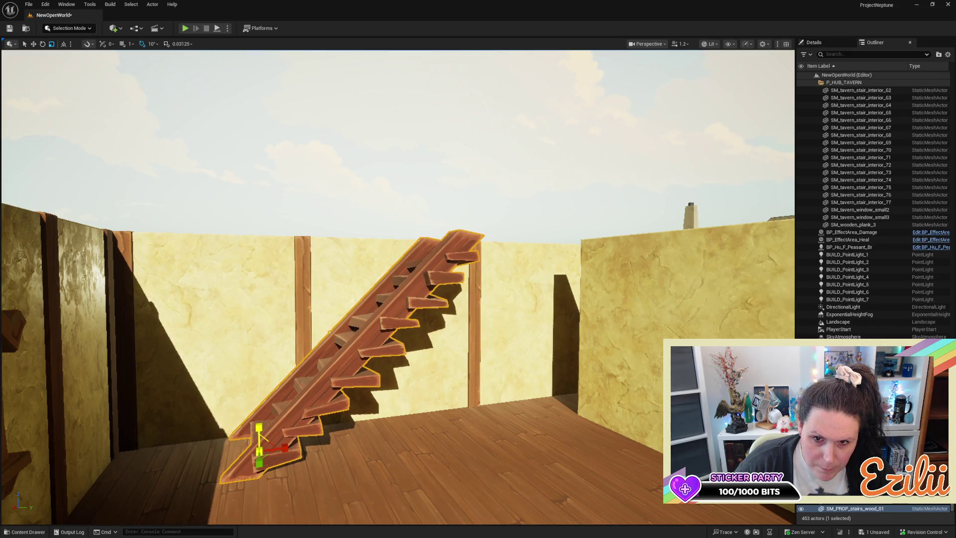
Step: Tilt the staircase 10 degrees shallower, then rotate it back to its original angle
mouse_move(394, 249)
left_mouse_down()
mouse_move(381, 264)
mouse_move(418, 259)
mouse_move(421, 284)
mouse_move(361, 254)
left_mouse_up()
mouse_move(411, 455)
left_mouse_down()
mouse_move(411, 478)
mouse_move(411, 455)
left_mouse_up()
key("e")
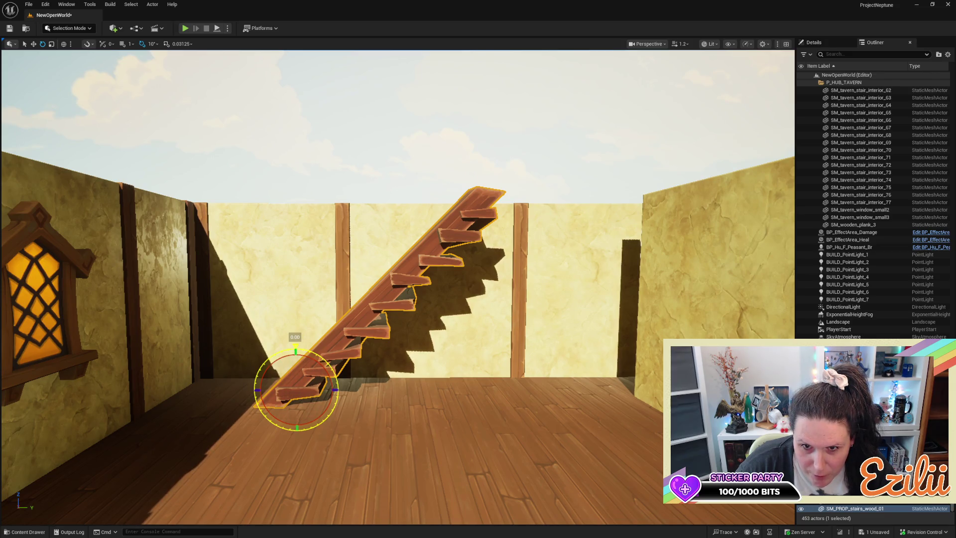
left_click_drag(296, 347, 303, 346)
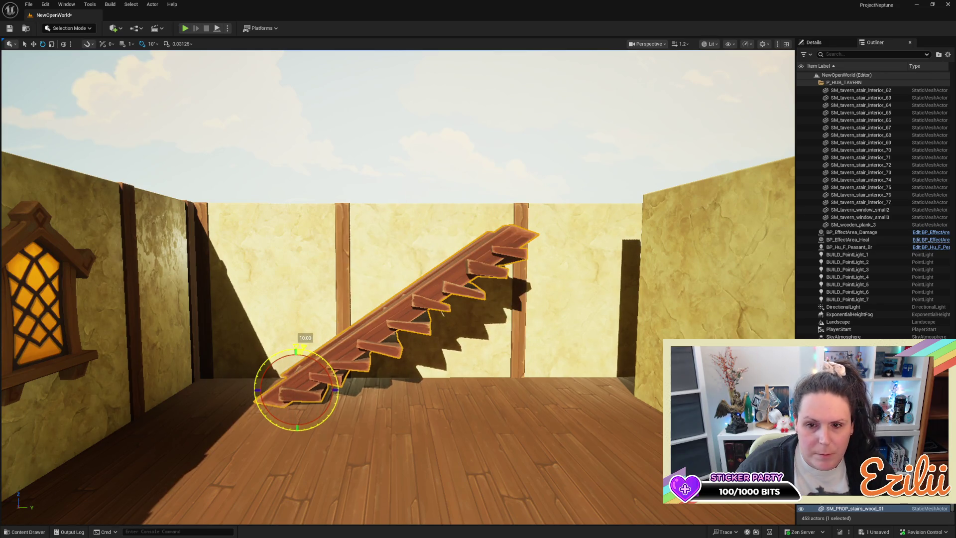
left_click_drag(303, 345, 296, 347)
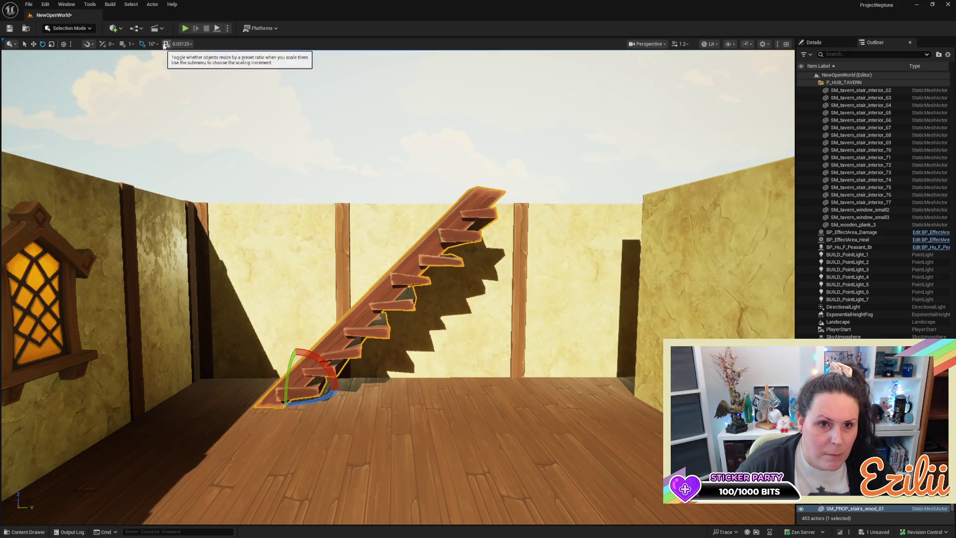
Step: Set rotation snapping to 5 degrees and tilt the staircase 5 degrees shallower
left_click(158, 44)
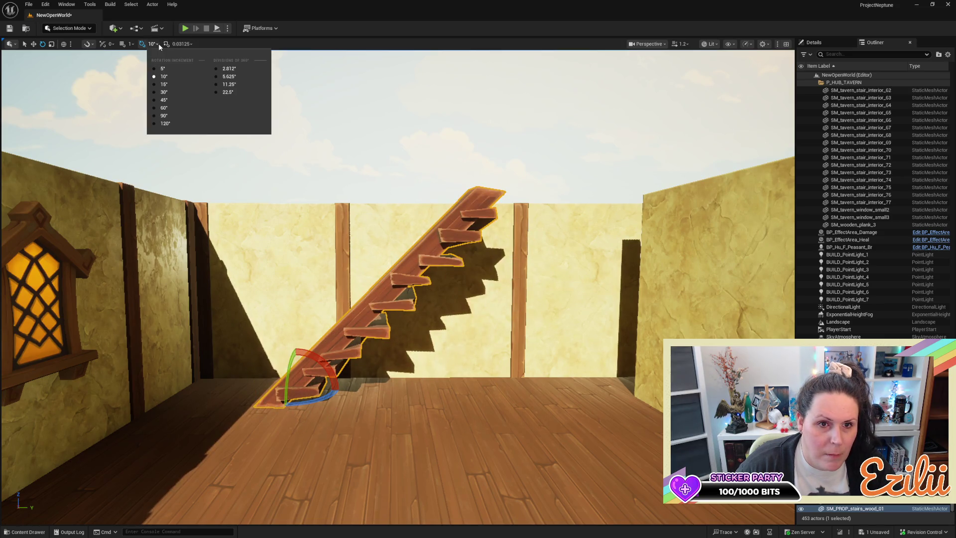
left_click(154, 69)
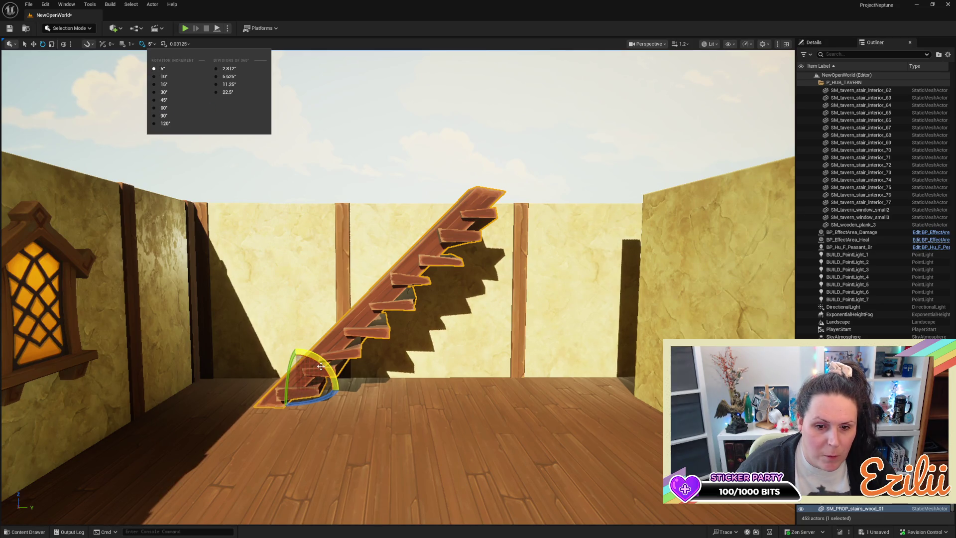
left_click_drag(322, 368, 323, 368)
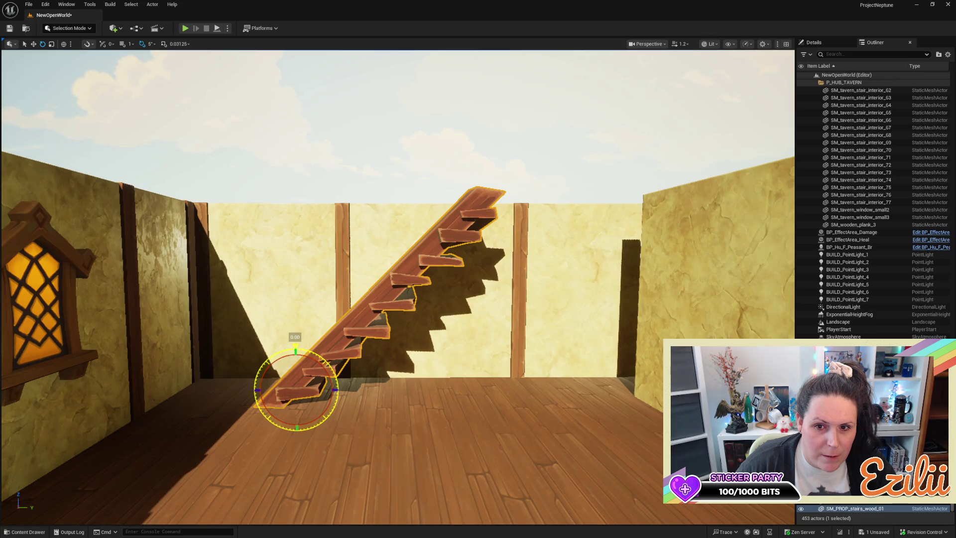
left_click_drag(322, 367, 326, 374)
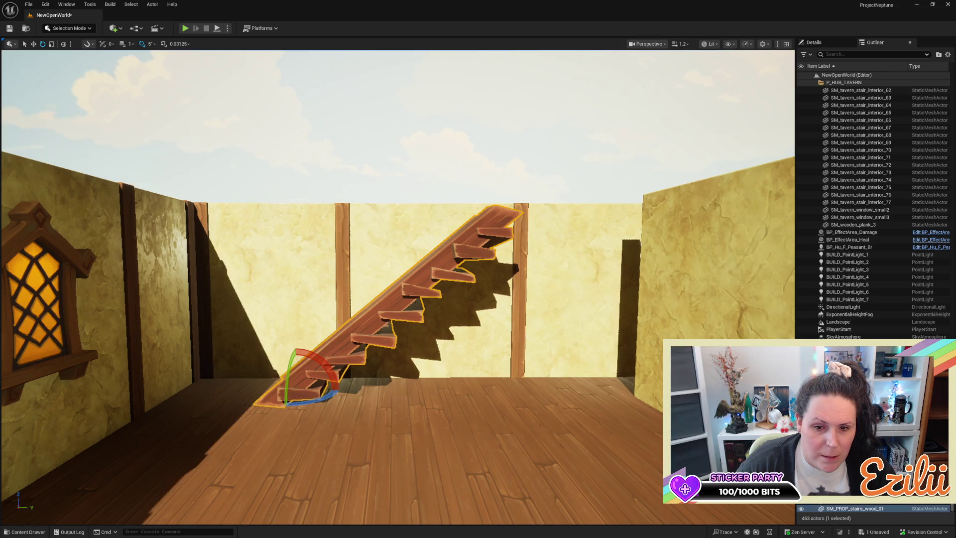
Step: Stretch the staircase taller on Z and lower it onto the floor against the wall
key("d")
key("r")
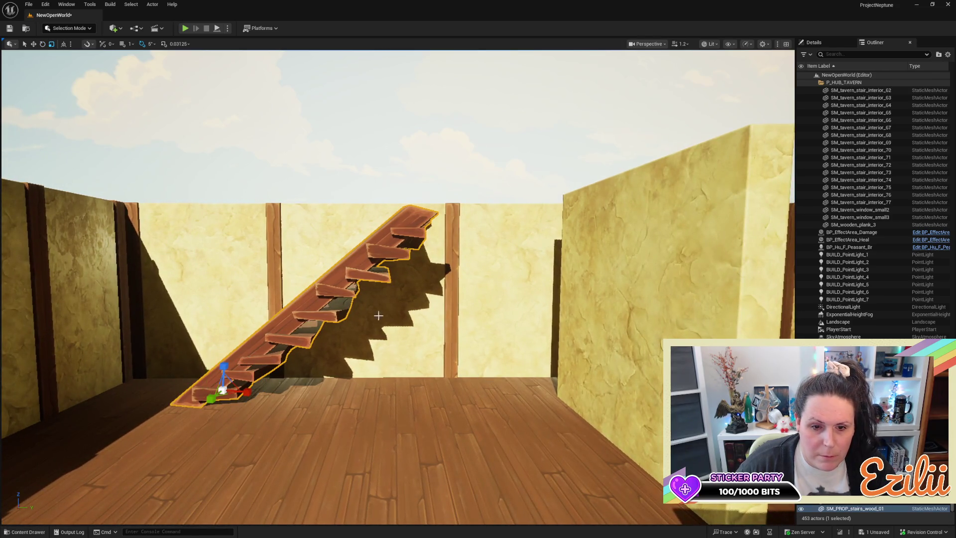
left_click_drag(224, 366, 224, 346)
key("w")
mouse_move(225, 368)
left_mouse_down()
mouse_move(344, 401)
mouse_move(354, 417)
left_mouse_up()
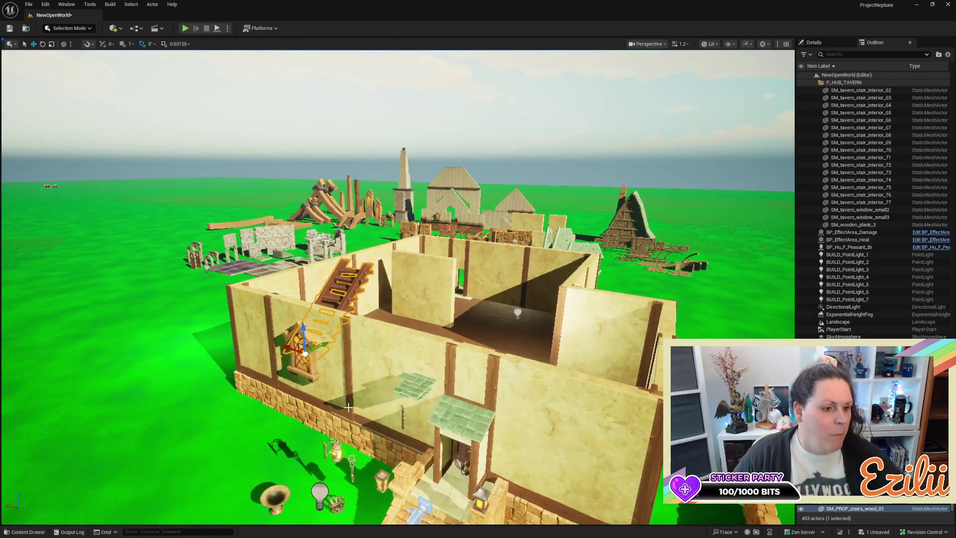
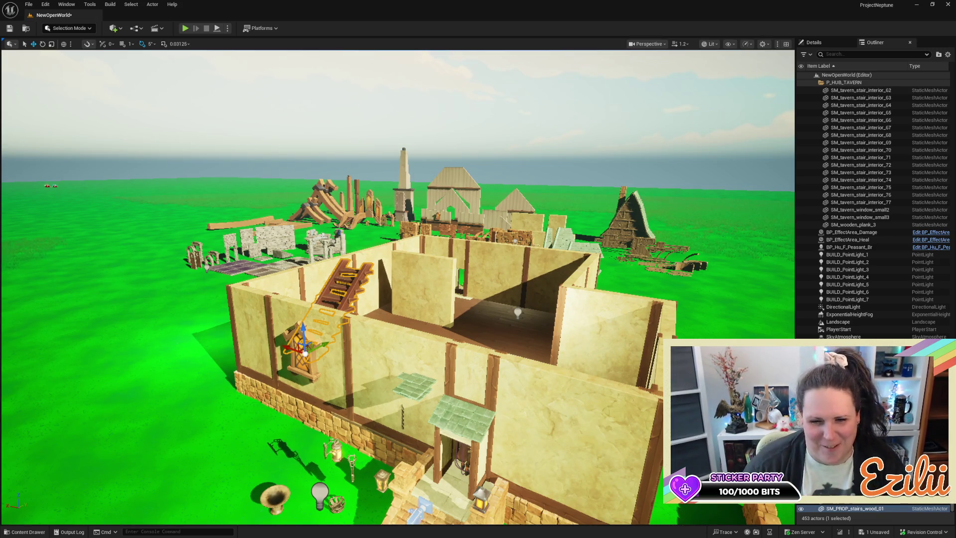
Step: Nudge the wooden staircase slightly along the side wall, then view the tavern's front again
left_click_drag(503, 356, 267, 462)
key("f")
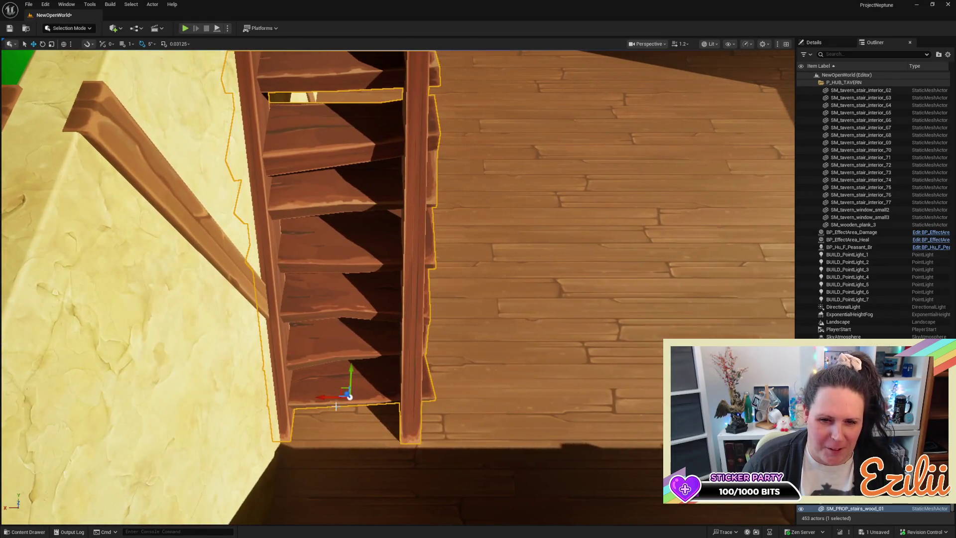
mouse_move(323, 385)
left_mouse_down()
mouse_move(338, 385)
mouse_move(348, 368)
left_mouse_up()
scroll(348, 369, "down", 5)
scroll(391, 342, "down", 10)
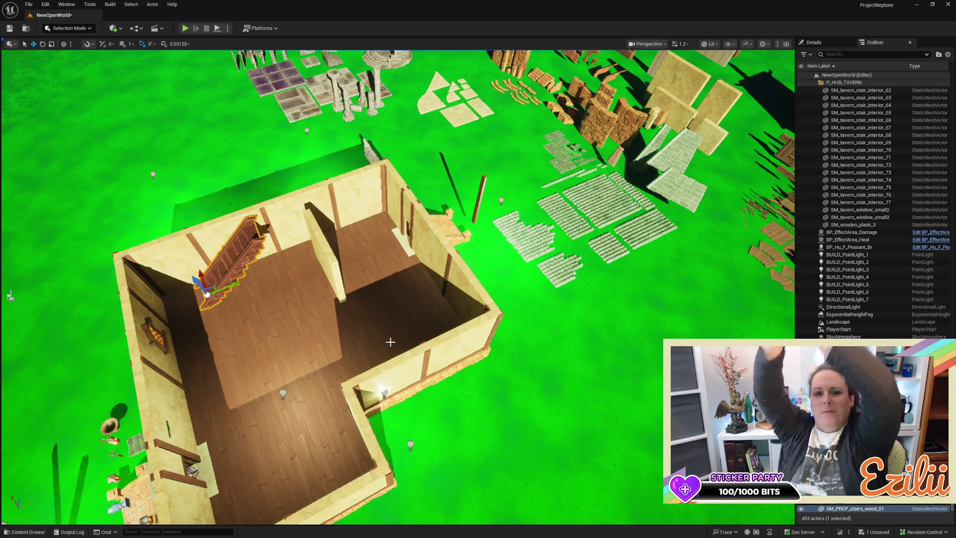
mouse_move(405, 315)
left_mouse_down()
mouse_move(406, 288)
mouse_move(249, 258)
mouse_move(309, 334)
mouse_move(367, 376)
mouse_move(428, 331)
left_mouse_up()
scroll(399, 289, "up", 10)
mouse_move(367, 370)
left_mouse_down()
mouse_move(367, 348)
mouse_move(366, 383)
mouse_move(359, 378)
left_mouse_up()
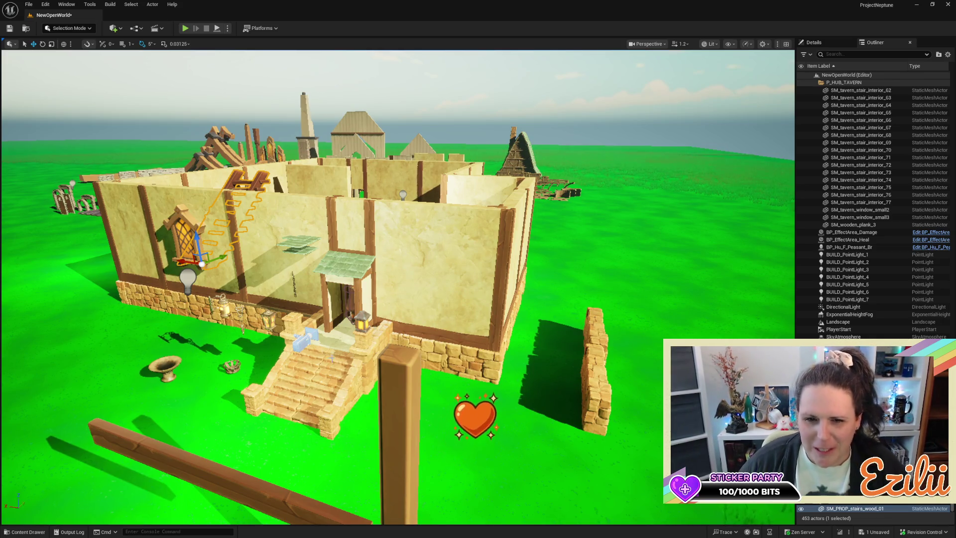
mouse_move(159, 193)
left_mouse_down()
mouse_move(144, 164)
mouse_move(168, 225)
left_mouse_up()
left_click_drag(498, 344, 490, 345)
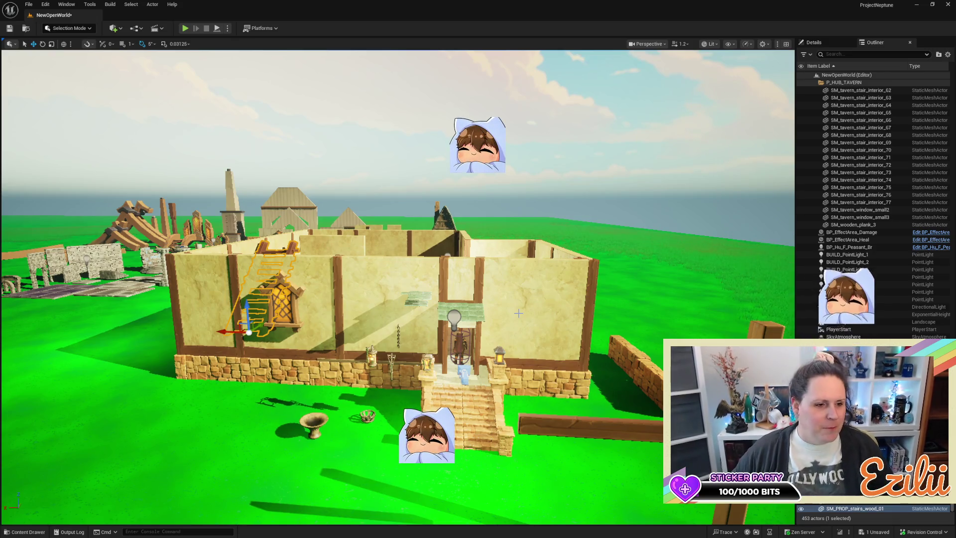
mouse_move(519, 313)
left_mouse_down()
mouse_move(518, 259)
mouse_move(519, 279)
mouse_move(568, 273)
left_mouse_up()
left_click_drag(611, 302, 577, 302)
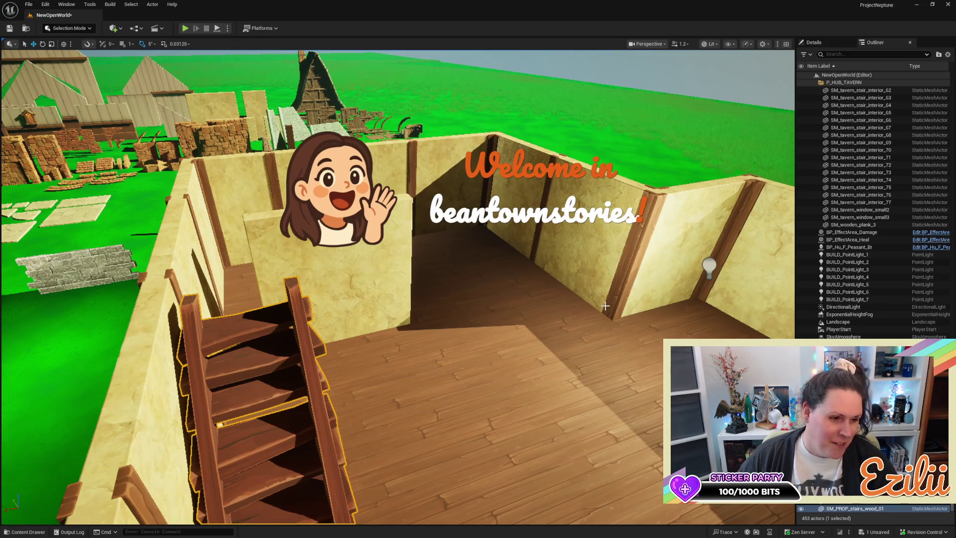
left_click_drag(538, 272, 529, 209)
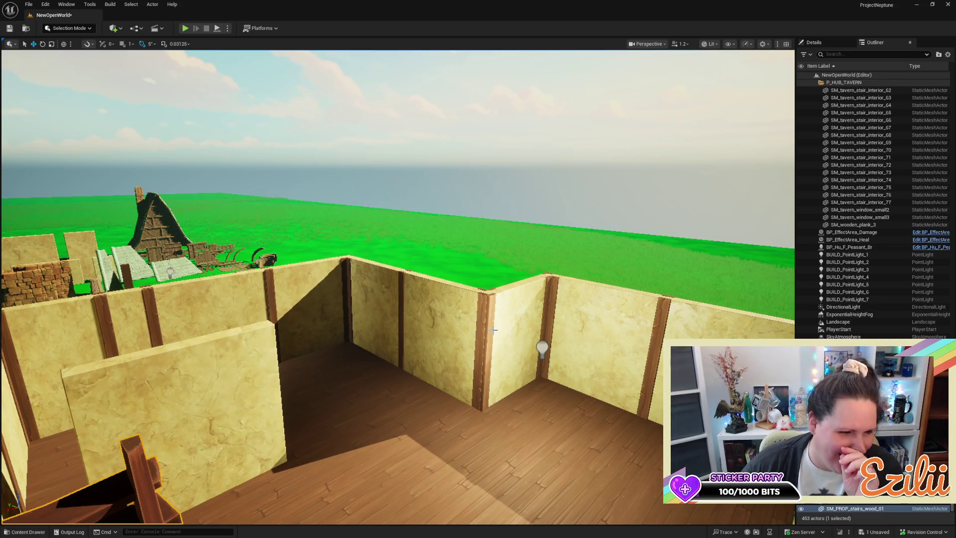
mouse_move(486, 318)
left_mouse_down()
mouse_move(486, 368)
mouse_move(463, 381)
mouse_move(453, 361)
mouse_move(458, 383)
mouse_move(408, 386)
mouse_move(404, 371)
mouse_move(397, 419)
mouse_move(394, 407)
mouse_move(548, 371)
left_mouse_up()
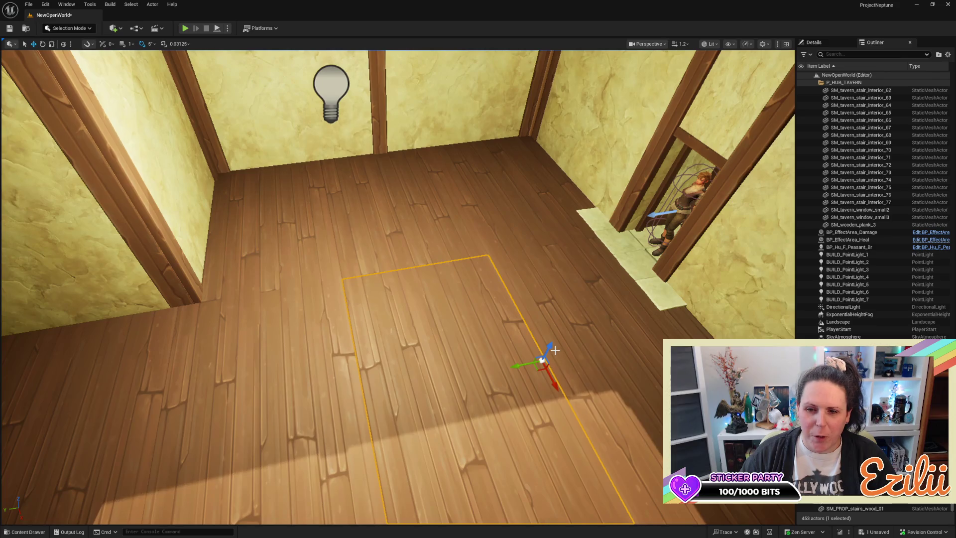
key("f")
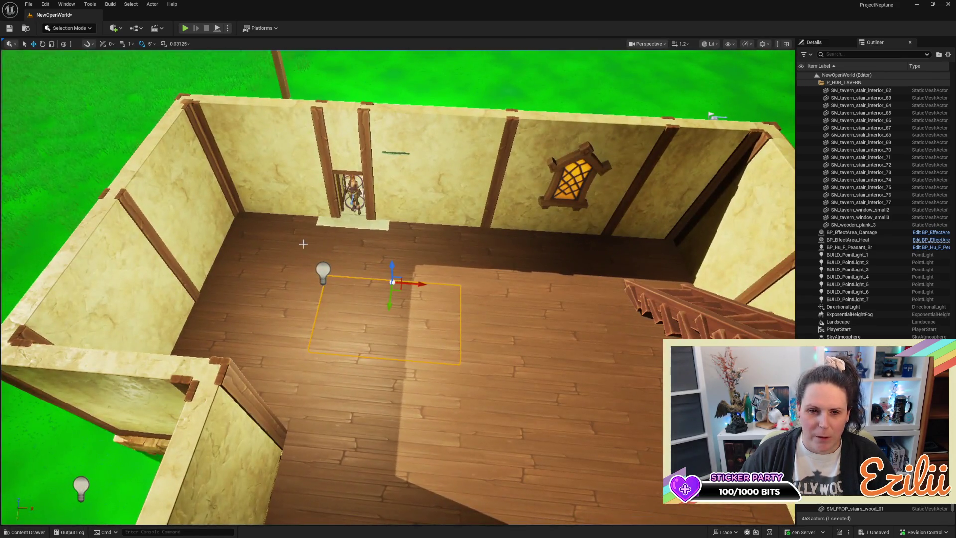
Step: Duplicate the eight selected floor tiles upward into a plank slab near the wall tops
left_click(303, 243, "ctrl")
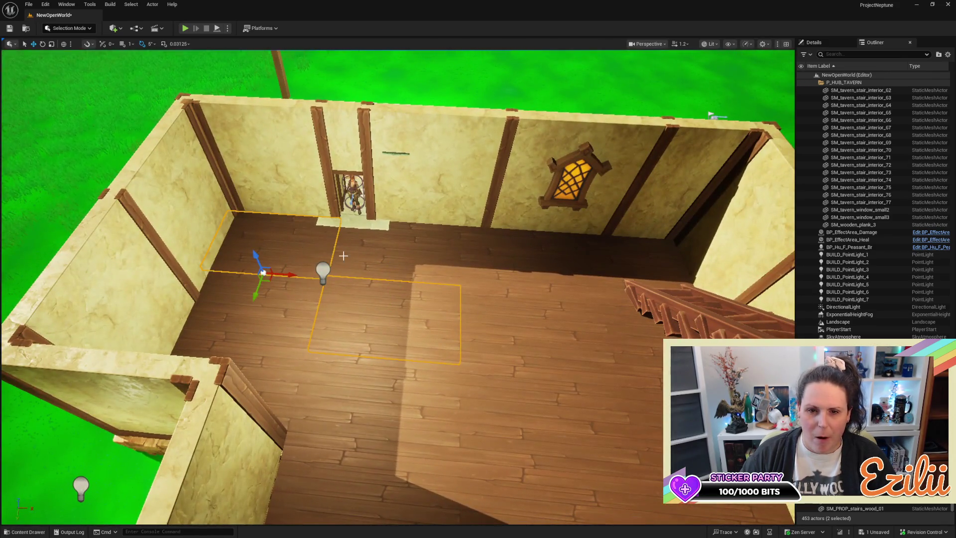
left_click(295, 244, "ctrl")
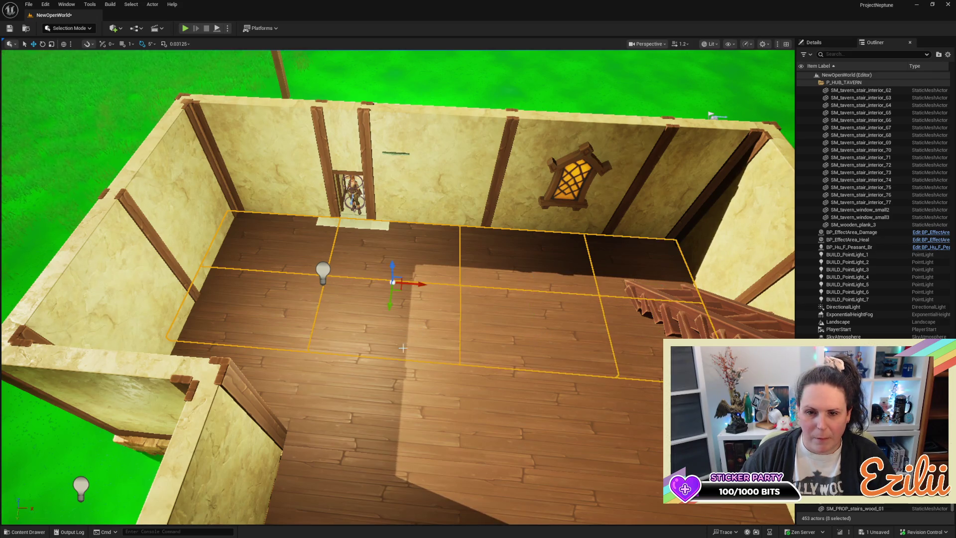
mouse_move(390, 267)
left_mouse_down("alt")
mouse_move(392, 170)
mouse_move(406, 147)
mouse_move(394, 189)
mouse_move(356, 232)
mouse_move(401, 363)
mouse_move(501, 303)
mouse_move(412, 316)
mouse_move(405, 267)
mouse_move(446, 271)
mouse_move(359, 264)
left_mouse_up("alt")
left_click(473, 228)
left_click_drag(473, 228, 476, 267)
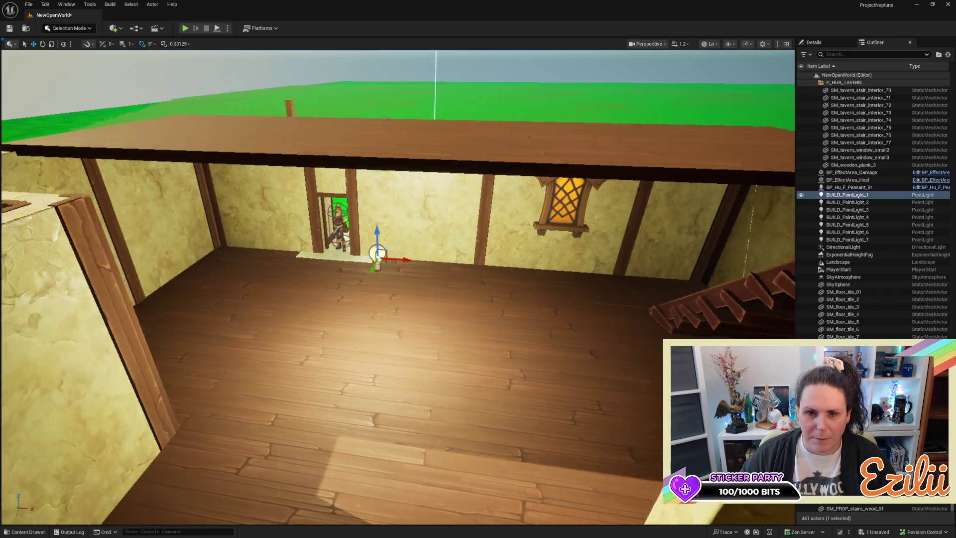
Step: Copy the room's point light as BUILD_PointLight_8 high above the room, checking from overhead
left_click_drag(477, 267, 468, 269)
mouse_move(445, 301)
left_mouse_down("alt")
mouse_move(448, 107)
mouse_move(399, 115)
mouse_move(379, 160)
mouse_move(363, 145)
mouse_move(383, 124)
mouse_move(549, 190)
left_mouse_up("alt")
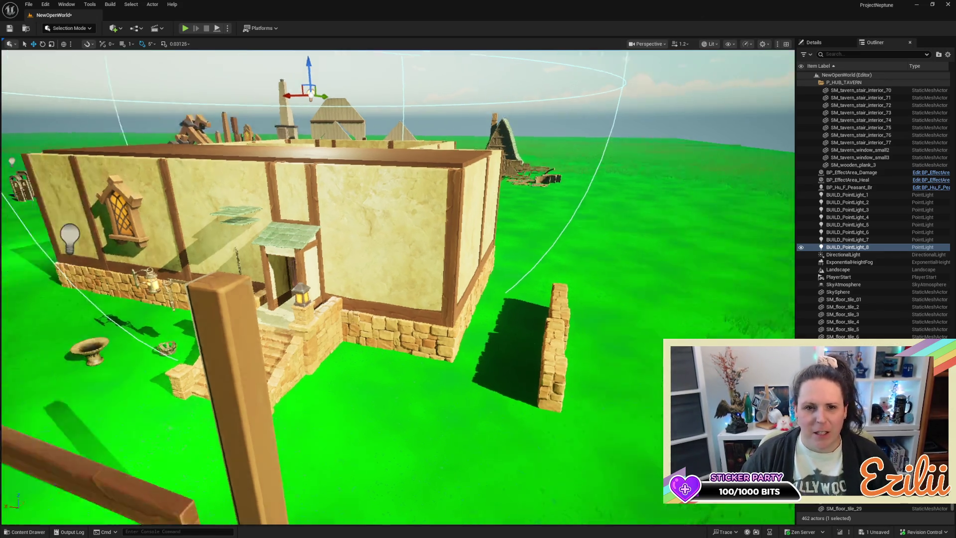
mouse_move(398, 278)
left_mouse_down()
mouse_move(398, 224)
mouse_move(383, 180)
mouse_move(371, 289)
mouse_move(338, 283)
mouse_move(273, 216)
left_mouse_up()
left_click(369, 293)
key("Escape")
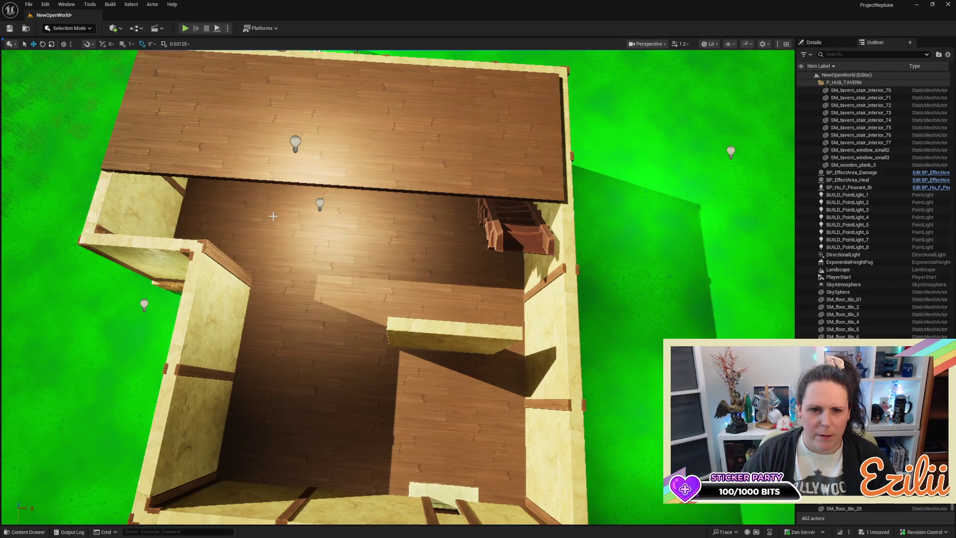
Step: Undo the extra light and the raised eight-tile slab
key("ctrl+z")
key("ctrl+z")
key("ctrl+z")
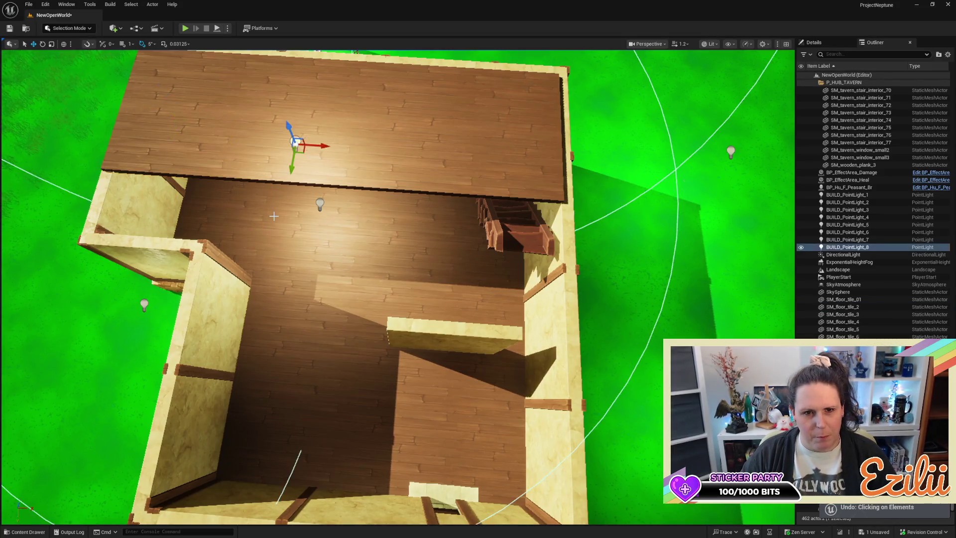
key("ctrl+z")
key("ctrl+z")
key("ctrl+z")
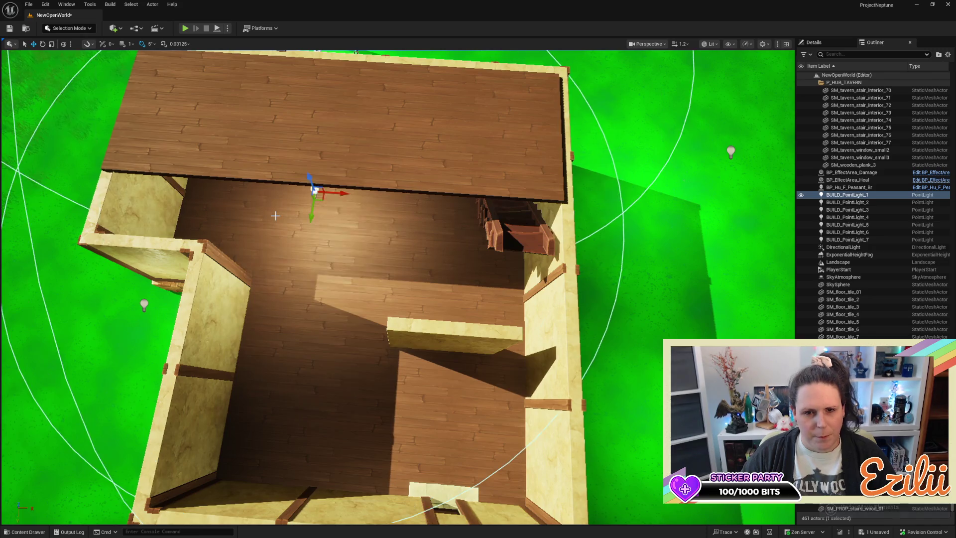
key("ctrl+z")
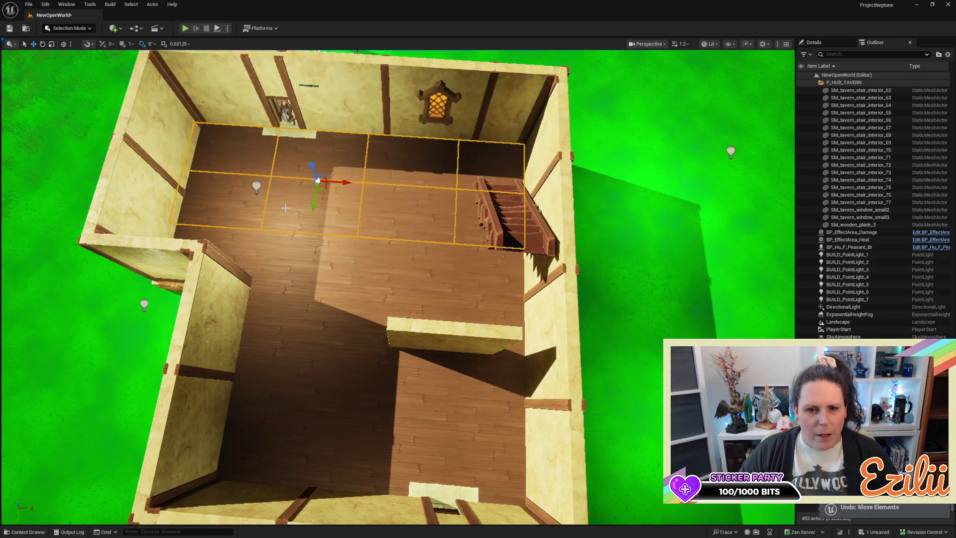
Step: Select twelve floor tiles and raise a copy of them to ceiling height
left_click(221, 236, "ctrl")
left_click(478, 269, "ctrl")
left_click(359, 262, "ctrl")
left_click(279, 261, "ctrl")
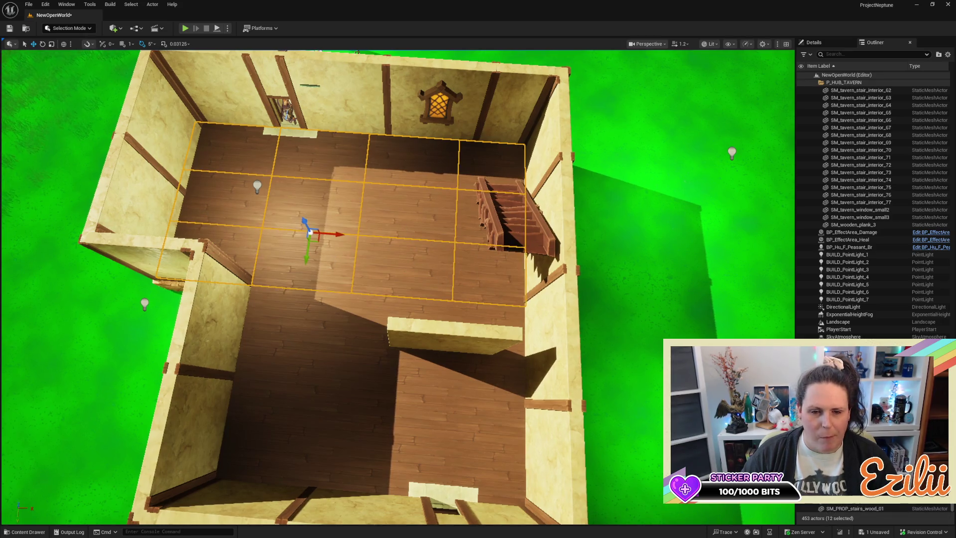
scroll(279, 261, "up", 5)
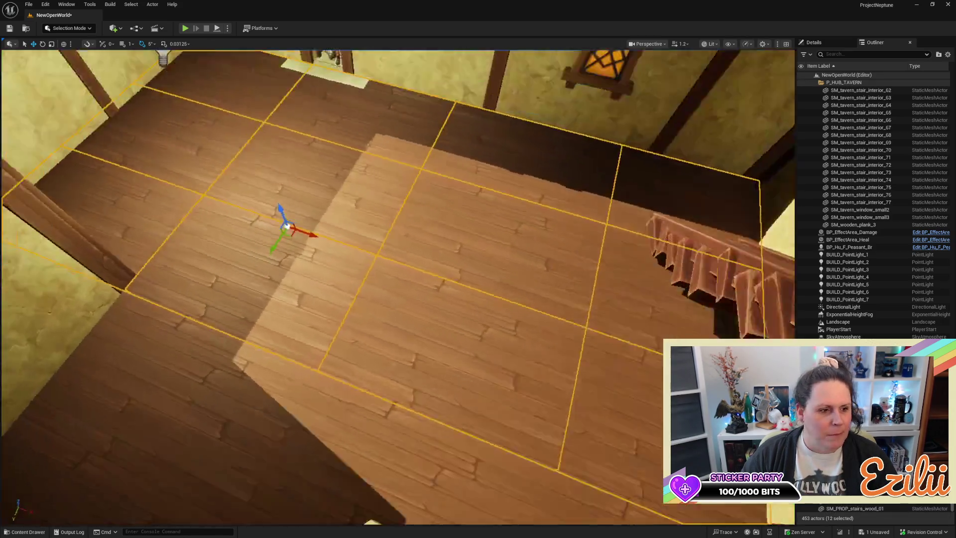
left_click_drag(432, 427, 432, 349)
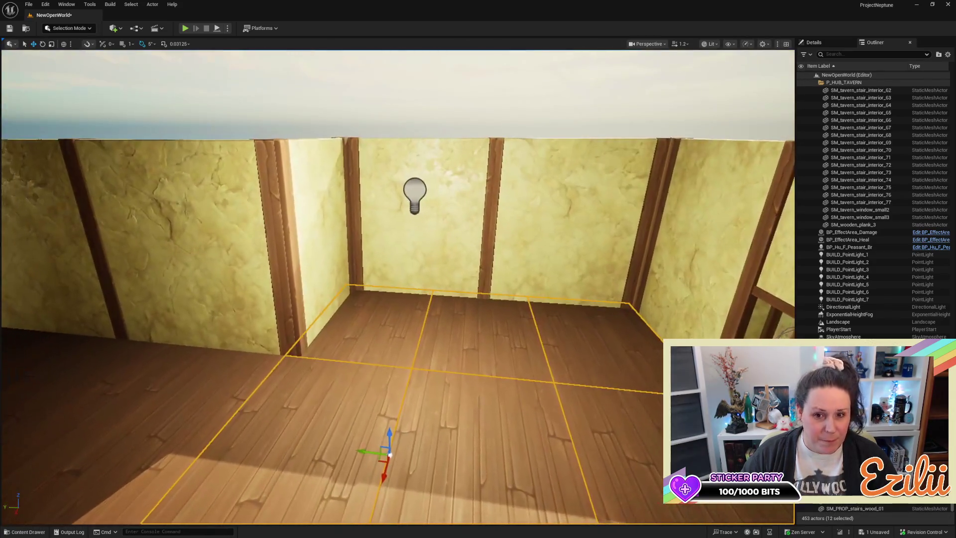
mouse_move(390, 435)
left_mouse_down("alt")
mouse_move(384, 159)
mouse_move(426, 75)
mouse_move(423, 249)
mouse_move(423, 152)
left_mouse_up("alt")
Step: Lower the twelve-tile ceiling slightly, after trying and undoing a light move
left_click(300, 167)
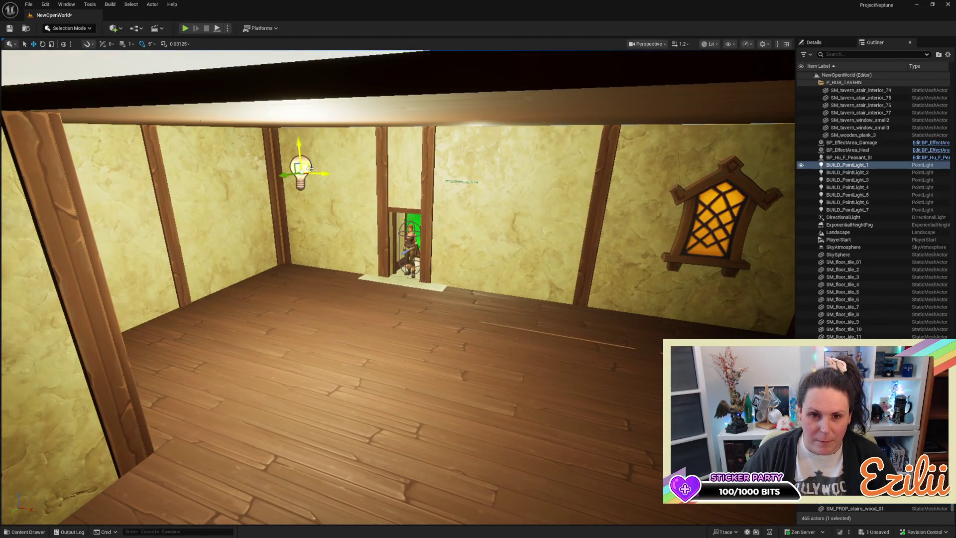
mouse_move(300, 168)
left_mouse_down()
mouse_move(393, 164)
mouse_move(393, 180)
mouse_move(369, 179)
mouse_move(369, 149)
left_mouse_up()
left_click_drag(423, 180, 424, 187)
key("ctrl+z")
key("ctrl+z")
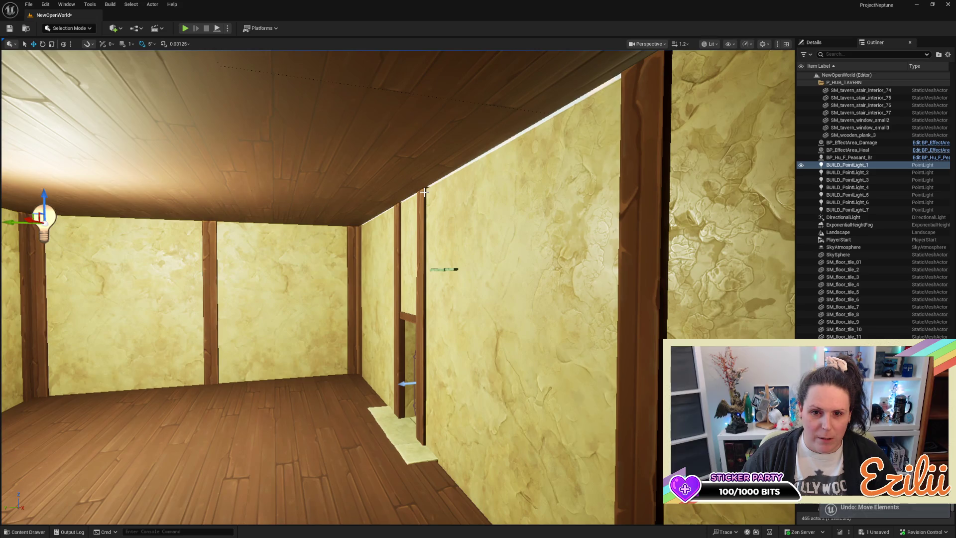
left_click(424, 192)
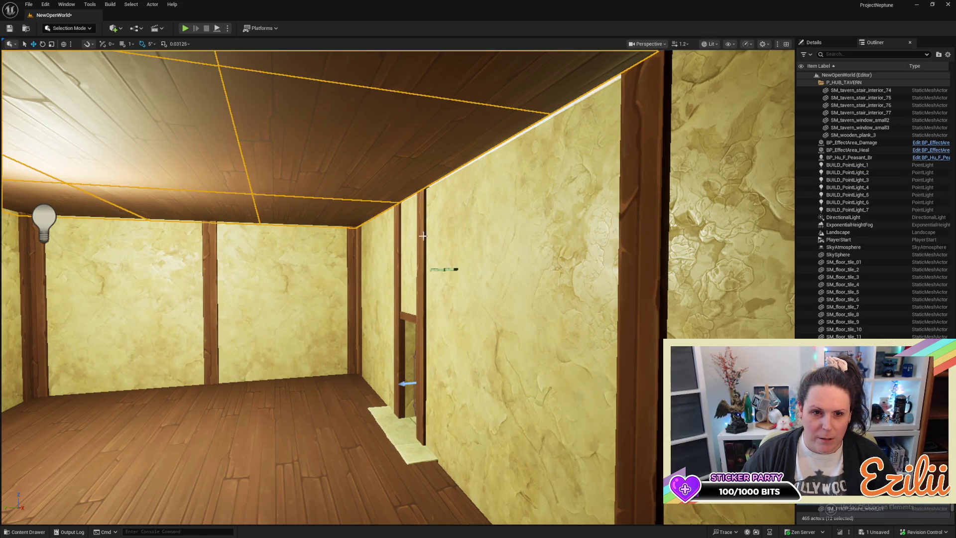
left_click_drag(423, 235, 399, 249)
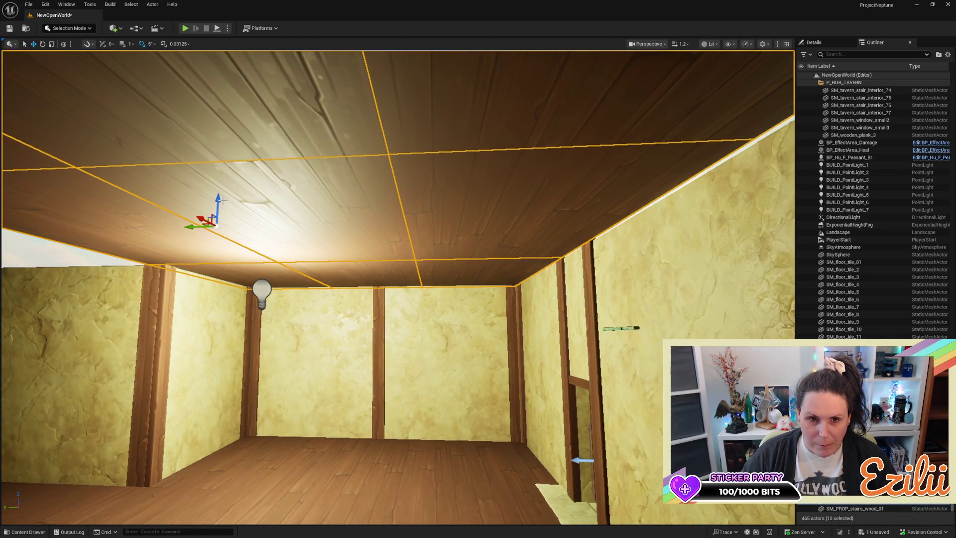
left_click_drag(220, 199, 249, 194)
left_click_drag(296, 297, 295, 297)
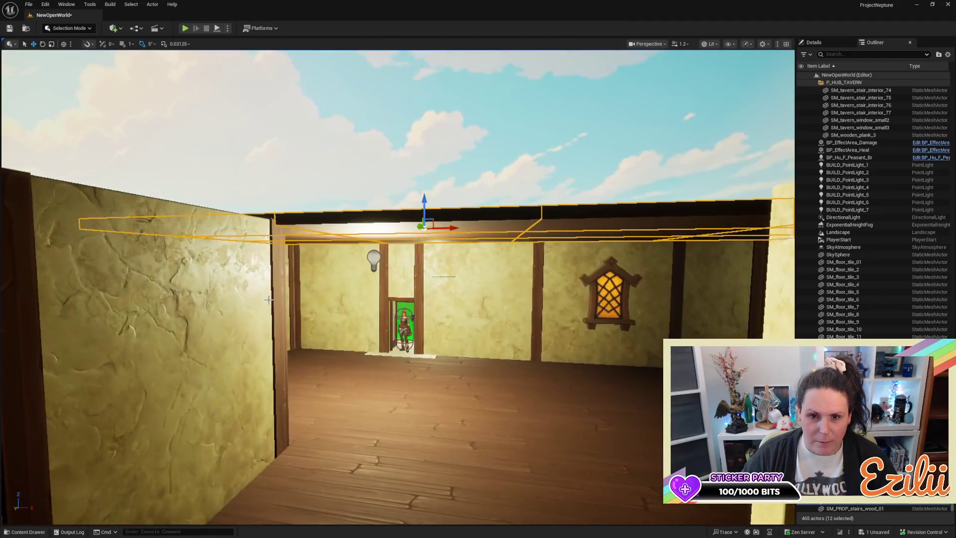
Step: Duplicate the room's point light as BUILD_PointLight_8 above the ceiling
left_click(373, 255)
mouse_move(375, 233)
left_mouse_down()
mouse_move(375, 106)
mouse_move(323, 199)
left_mouse_up()
left_click_drag(701, 210, 701, 210)
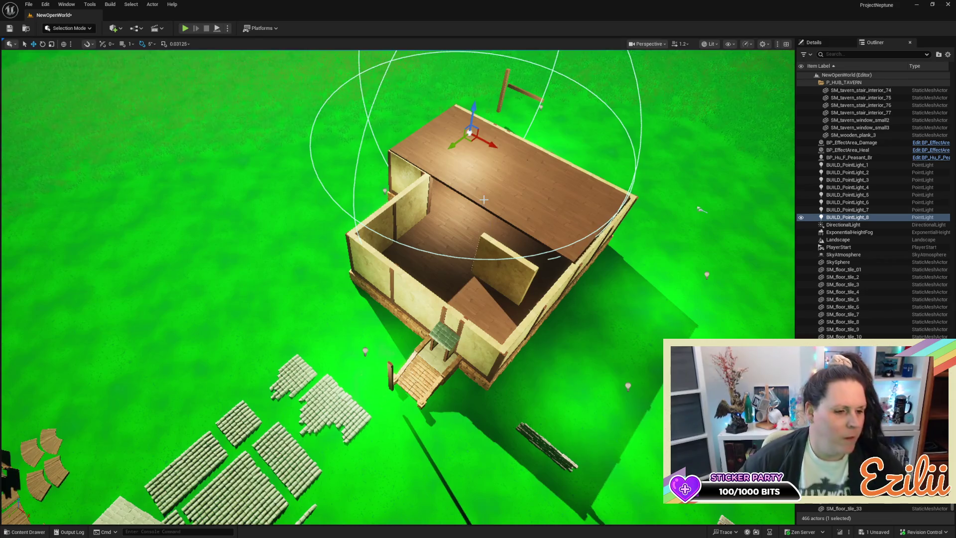
Step: Pull one tile off the ceiling slab and move it out onto the grass
scroll(433, 258, "up", 10)
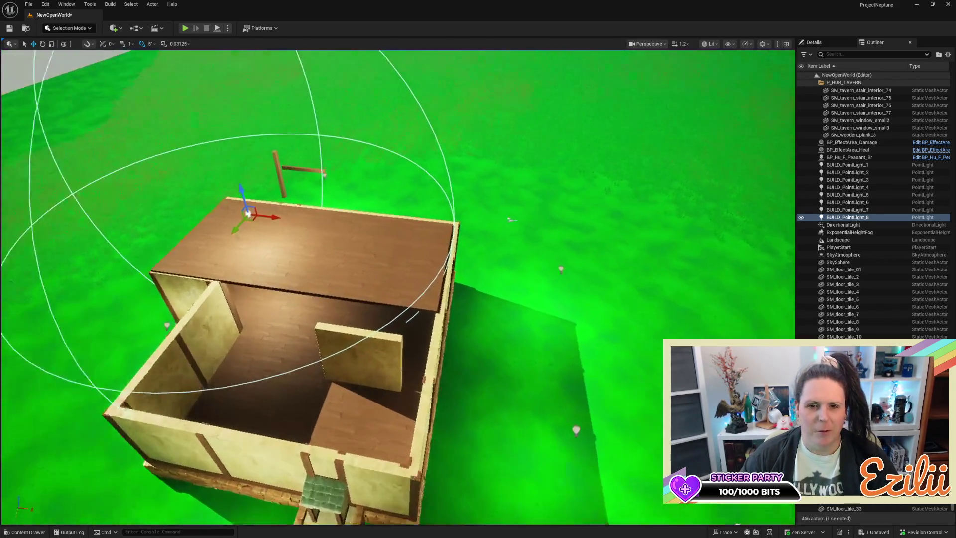
scroll(398, 288, "down", 5)
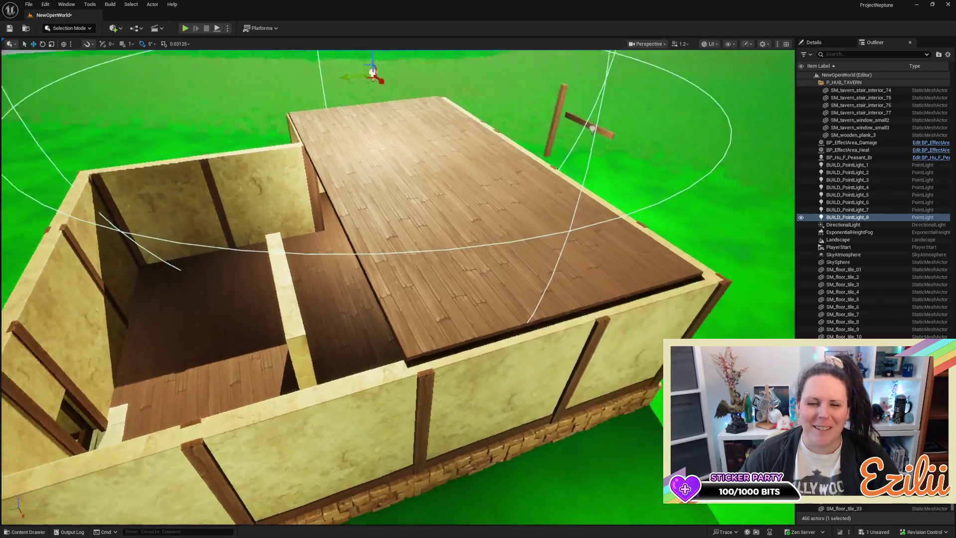
mouse_move(397, 287)
left_mouse_down()
mouse_move(338, 301)
mouse_move(338, 329)
mouse_move(339, 269)
mouse_move(338, 299)
mouse_move(586, 221)
mouse_move(448, 221)
left_mouse_up()
left_click(564, 221)
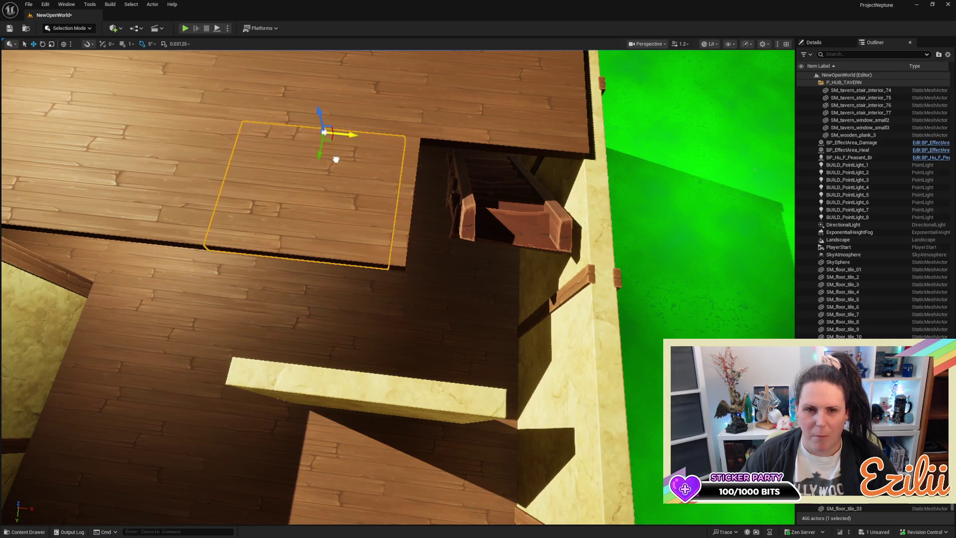
scroll(316, 149, "down", 2)
left_click_drag(348, 273, 298, 269)
scroll(398, 249, "down", 2)
mouse_move(438, 289)
left_mouse_down()
mouse_move(438, 254)
mouse_move(791, 248)
left_mouse_up()
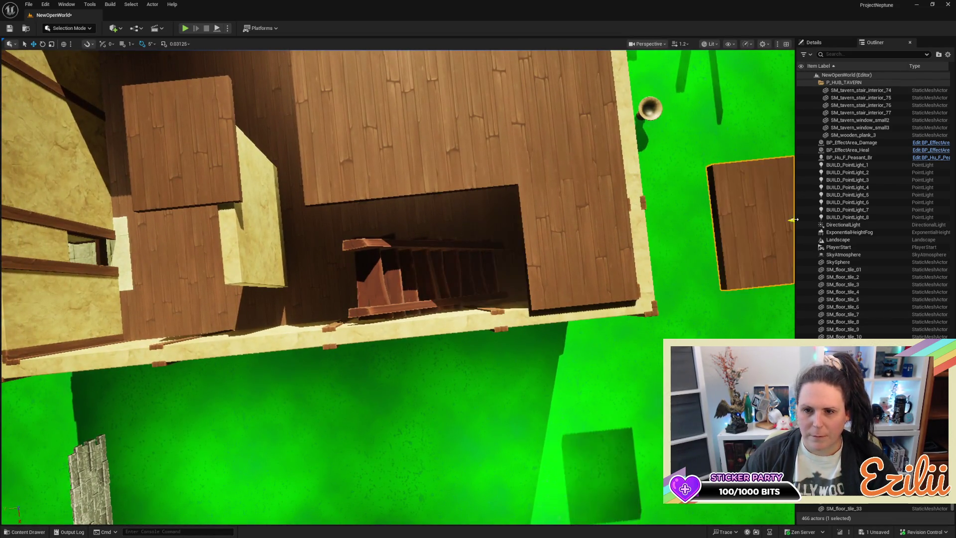
mouse_move(548, 254)
left_mouse_down()
mouse_move(334, 260)
mouse_move(647, 214)
mouse_move(583, 264)
mouse_move(528, 276)
left_mouse_up()
Step: Select the three floor tiles beside the stairwell and scale them slightly wider
left_click(436, 387)
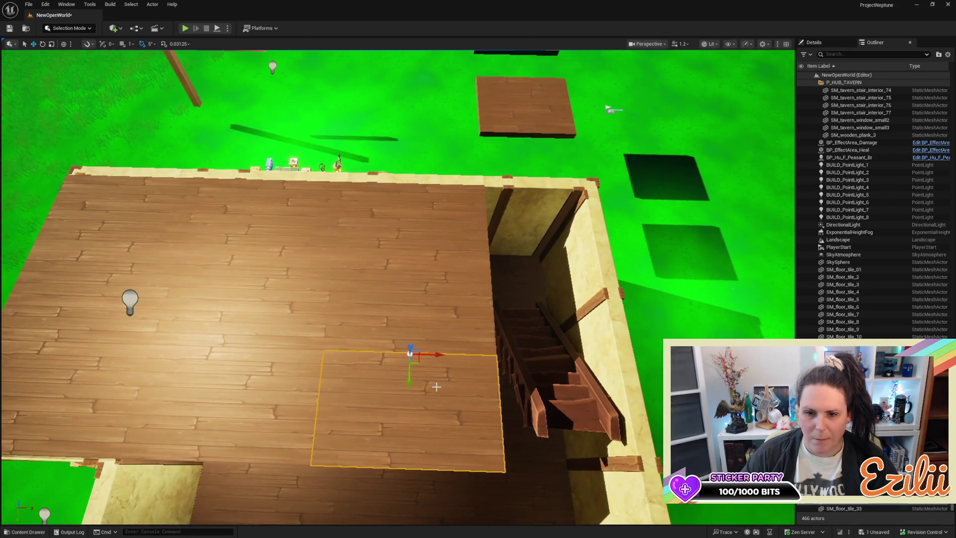
left_click(461, 315, "ctrl")
left_click(432, 236, "ctrl")
key("r")
left_click_drag(432, 261, 450, 262)
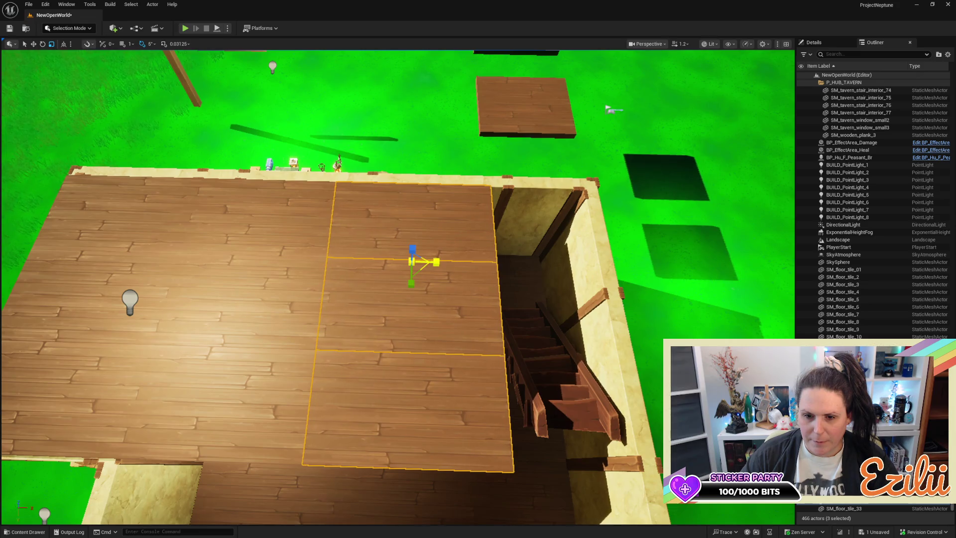
key("w")
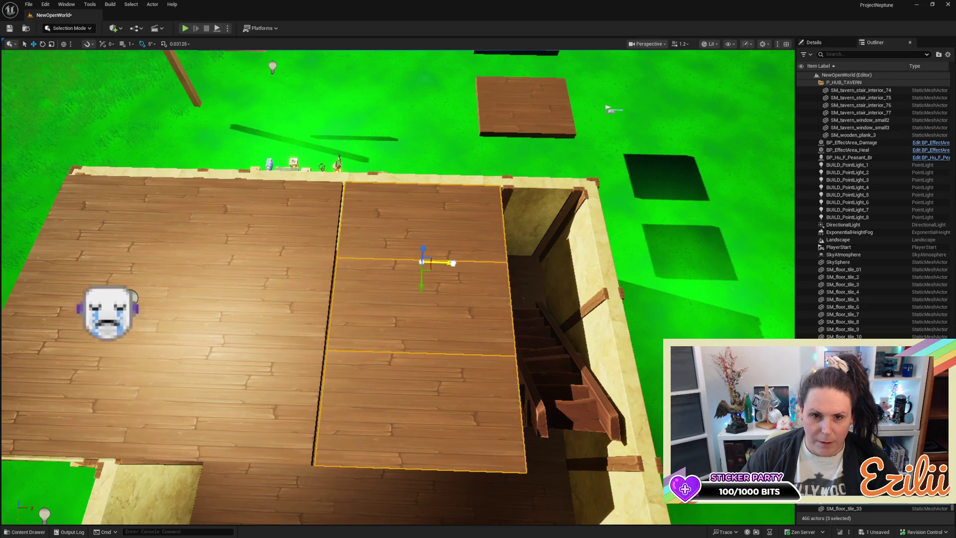
Step: Shift the three stairwell tiles slightly left along X to line up with the floor
mouse_move(515, 274)
left_mouse_down()
mouse_move(547, 239)
mouse_move(518, 224)
mouse_move(518, 185)
mouse_move(469, 221)
mouse_move(519, 275)
left_mouse_up()
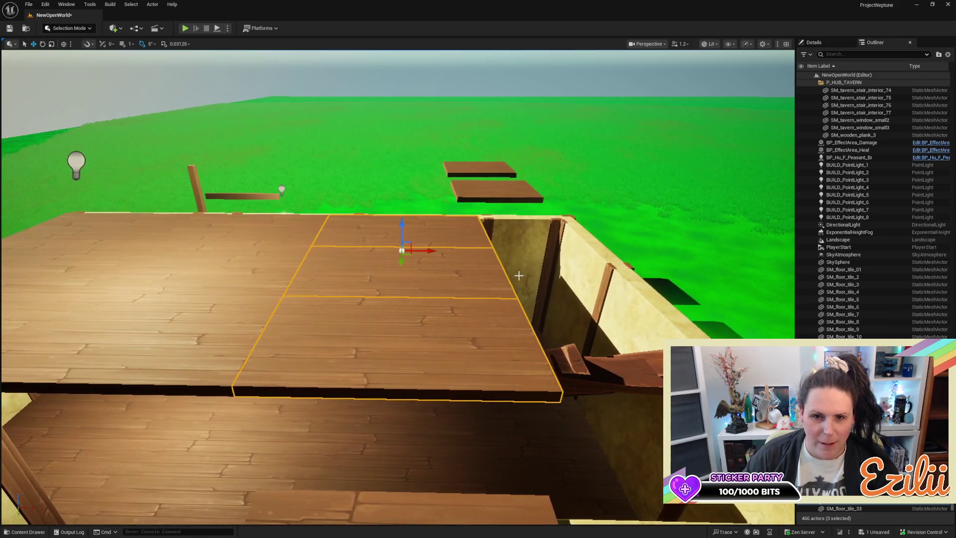
left_click(430, 251)
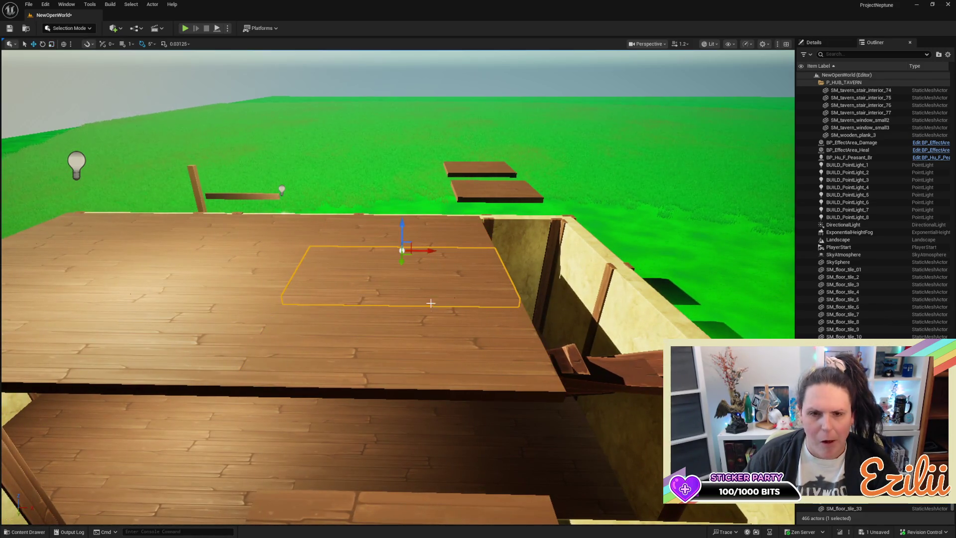
left_click(429, 331)
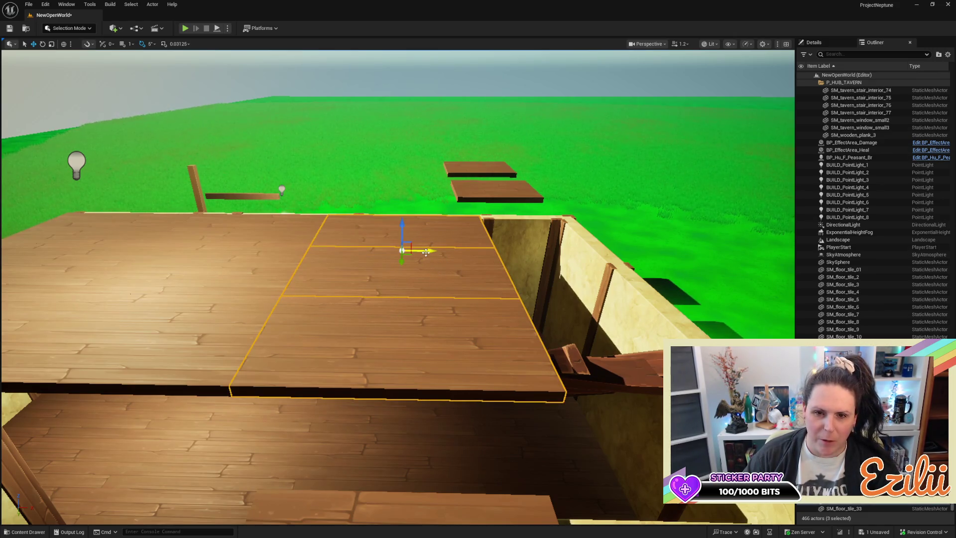
left_click_drag(449, 251, 439, 258)
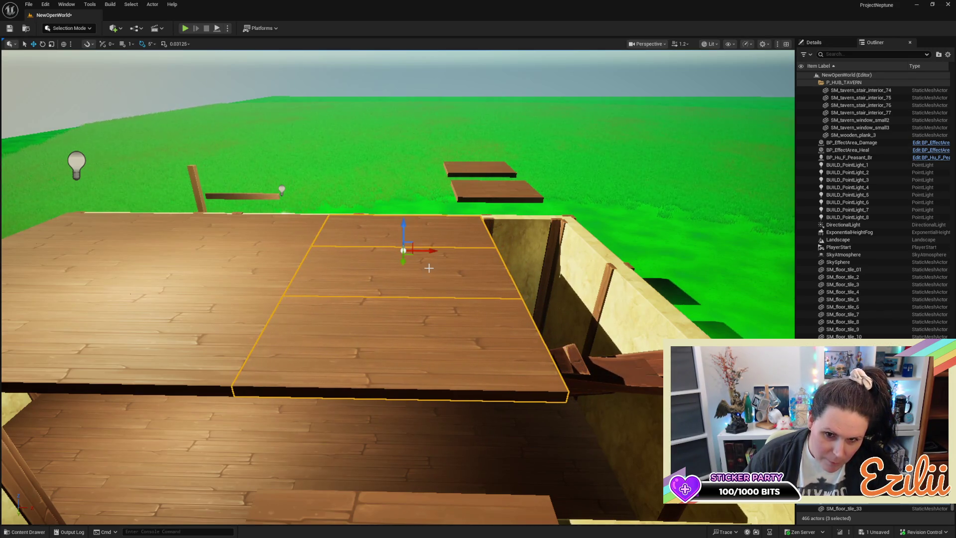
scroll(428, 268, "up", 5)
key("Escape")
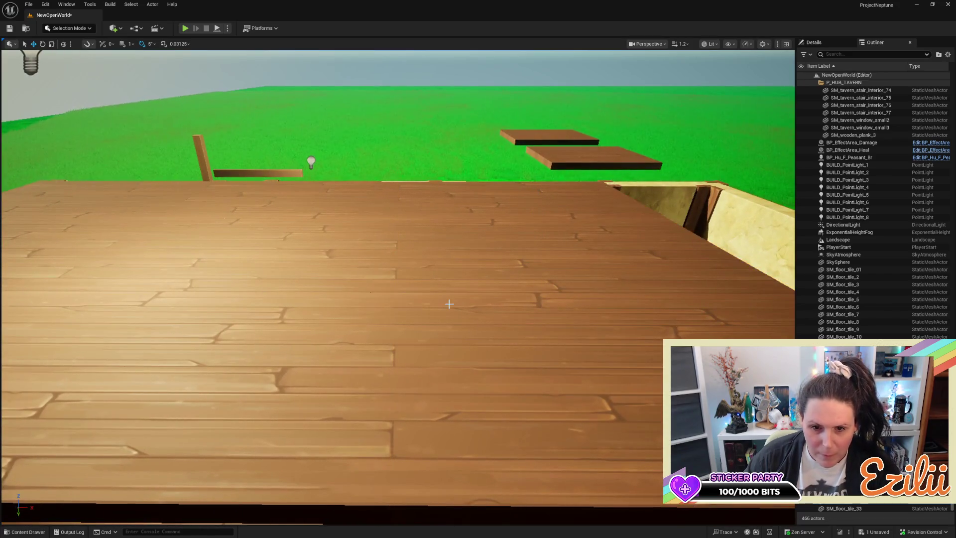
scroll(449, 304, "down", 5)
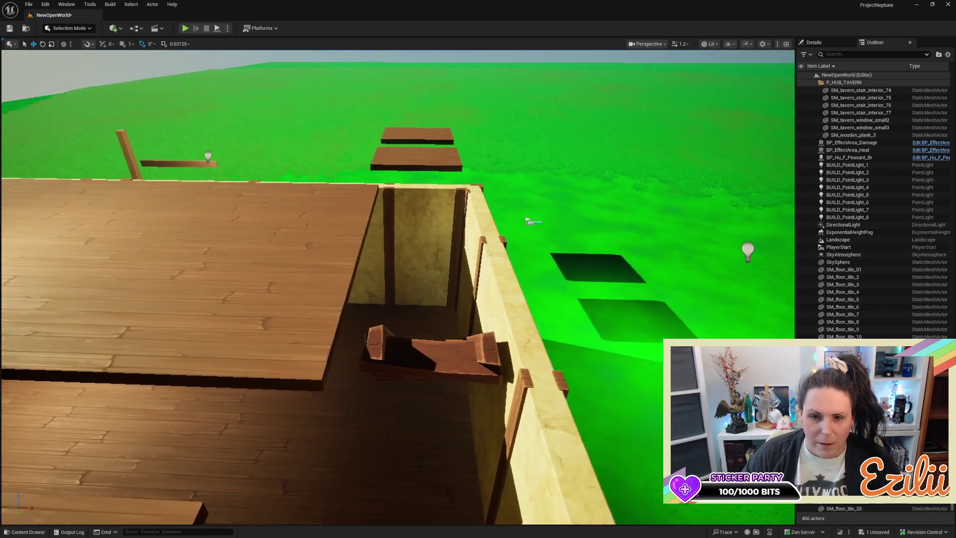
scroll(530, 221, "up", 10)
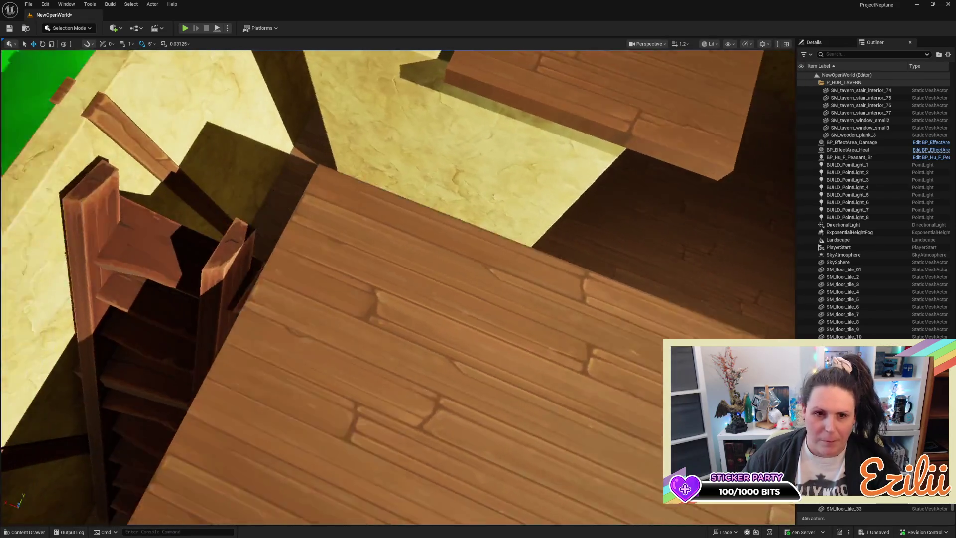
scroll(398, 287, "down", 10)
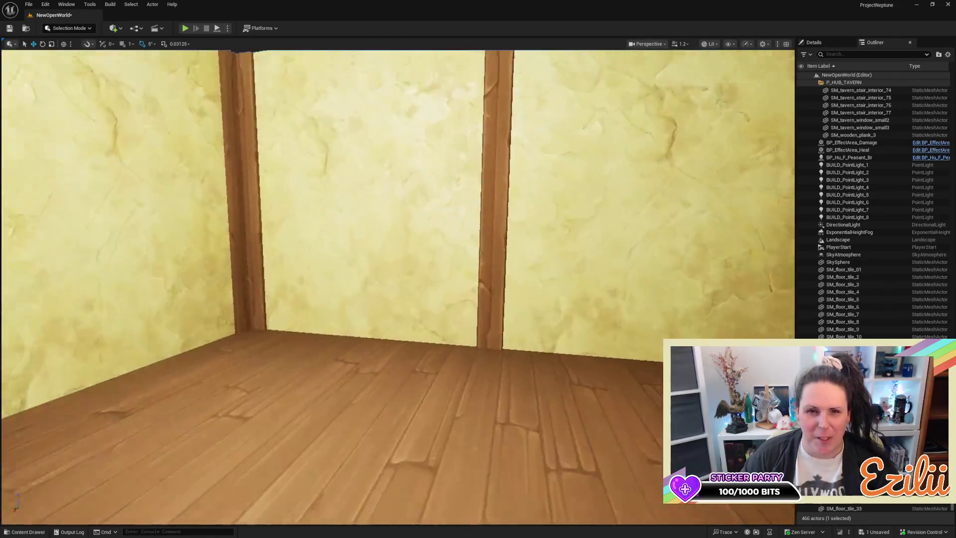
key("f")
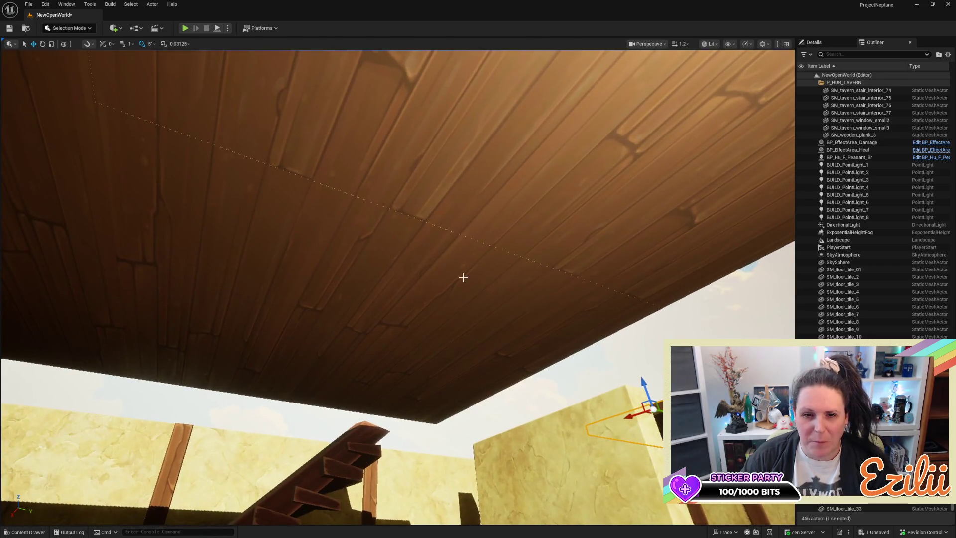
Step: Select all three plank ceiling pieces and nudge them along one axis until flush
left_click(447, 281)
left_click(59, 165, "ctrl")
left_click(241, 214, "ctrl")
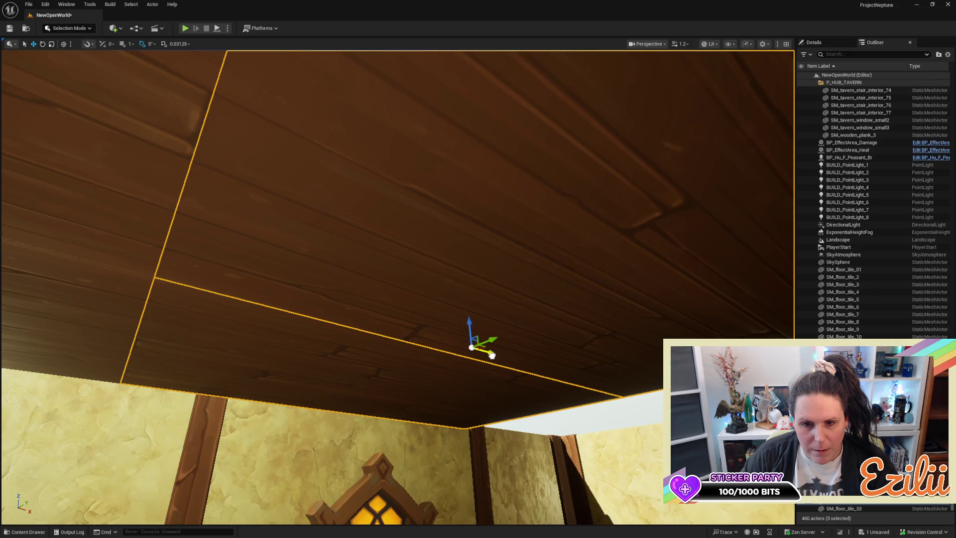
mouse_move(492, 355)
left_mouse_down()
mouse_move(518, 323)
mouse_move(519, 279)
mouse_move(473, 279)
mouse_move(443, 293)
mouse_move(416, 343)
mouse_move(416, 323)
left_mouse_up()
key("Escape")
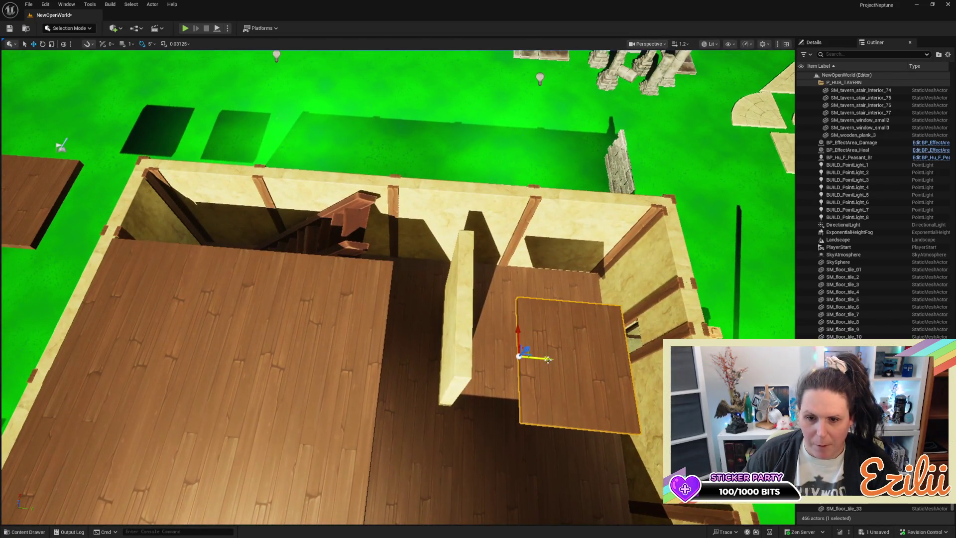
Step: Move the loose plank tile onto the top of the stairs as a landing
left_click_drag(409, 339, 411, 338)
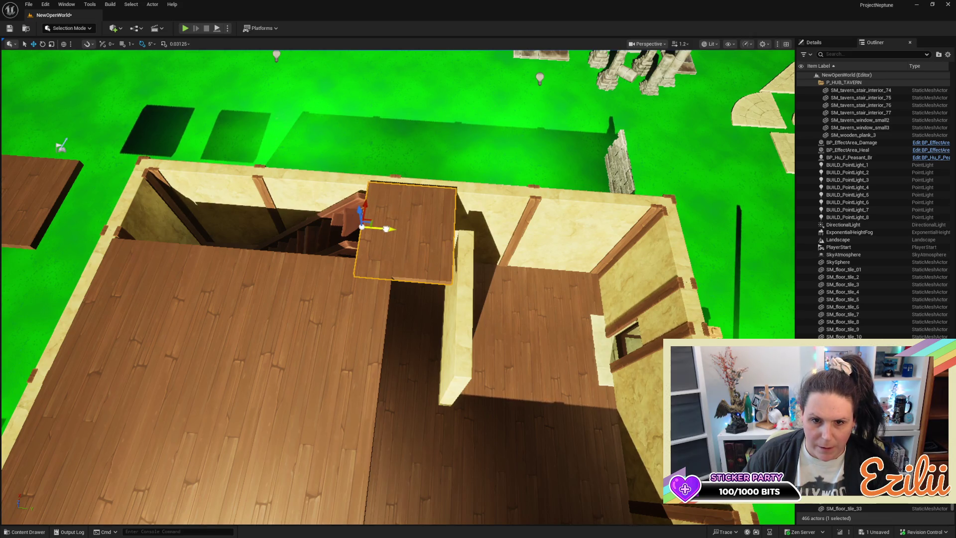
mouse_move(396, 228)
left_mouse_down()
mouse_move(50, 257)
mouse_move(84, 342)
mouse_move(119, 351)
mouse_move(139, 374)
mouse_move(368, 302)
mouse_move(401, 319)
mouse_move(401, 294)
left_mouse_up()
left_click(401, 299)
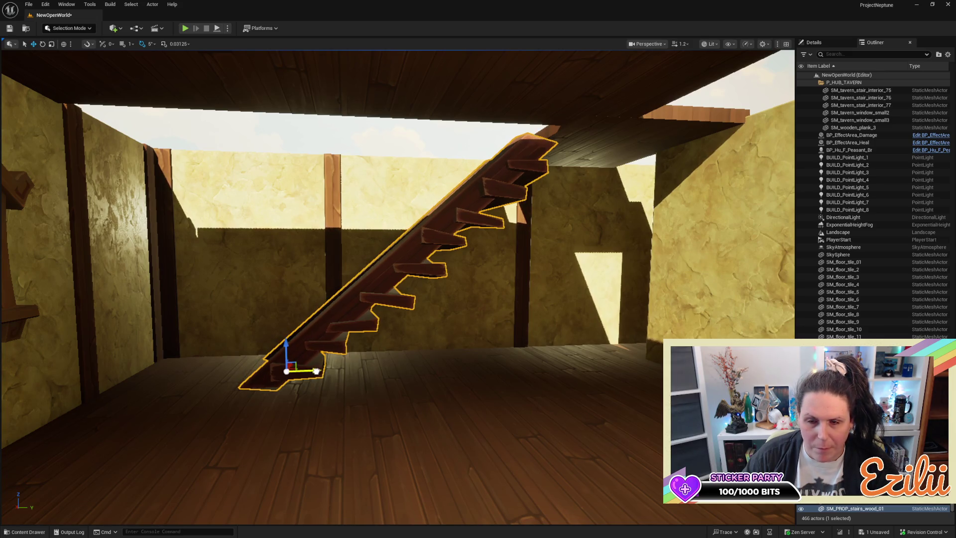
Step: Slide the landing plank along Y until it sits against the wall at the stair head
mouse_move(316, 371)
left_mouse_down()
mouse_move(324, 299)
mouse_move(306, 393)
mouse_move(288, 383)
mouse_move(349, 319)
mouse_move(412, 260)
mouse_move(468, 241)
mouse_move(483, 220)
mouse_move(435, 233)
mouse_move(402, 213)
left_mouse_up()
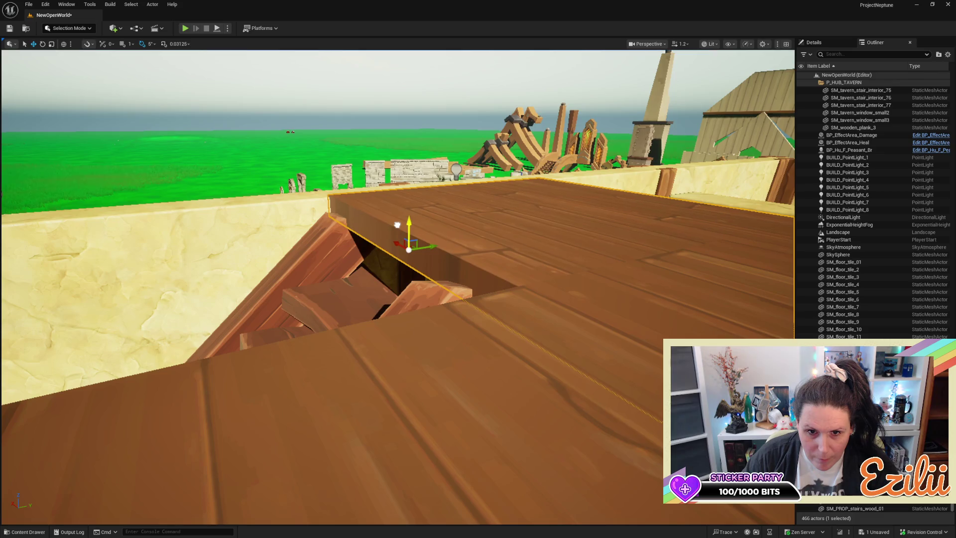
mouse_move(432, 246)
left_mouse_down()
mouse_move(407, 255)
mouse_move(440, 253)
mouse_move(463, 279)
mouse_move(461, 234)
mouse_move(473, 284)
mouse_move(448, 254)
left_mouse_up()
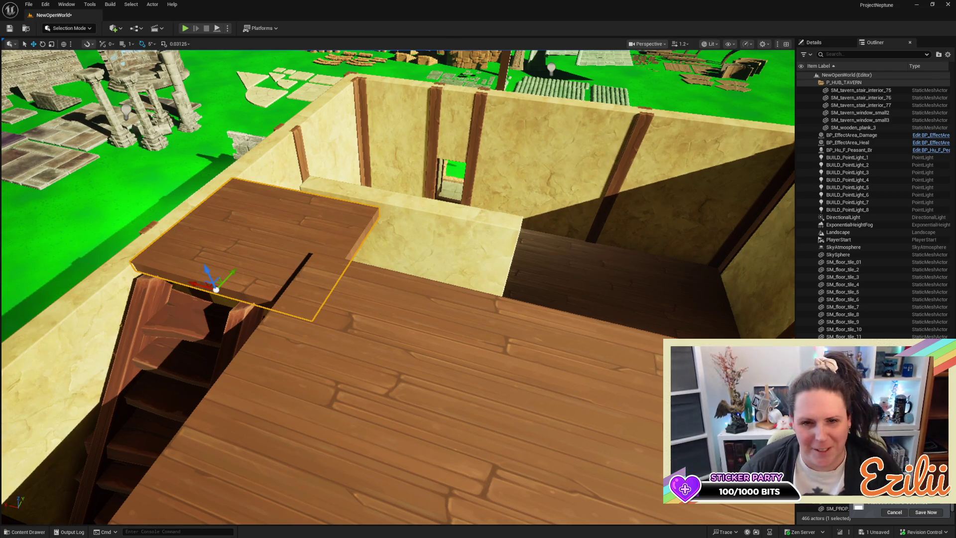
Step: Delete the nine unwanted upper-floor tiles, leaving an L-shaped plank gallery
scroll(501, 218, "up", 2)
scroll(388, 307, "down", 5)
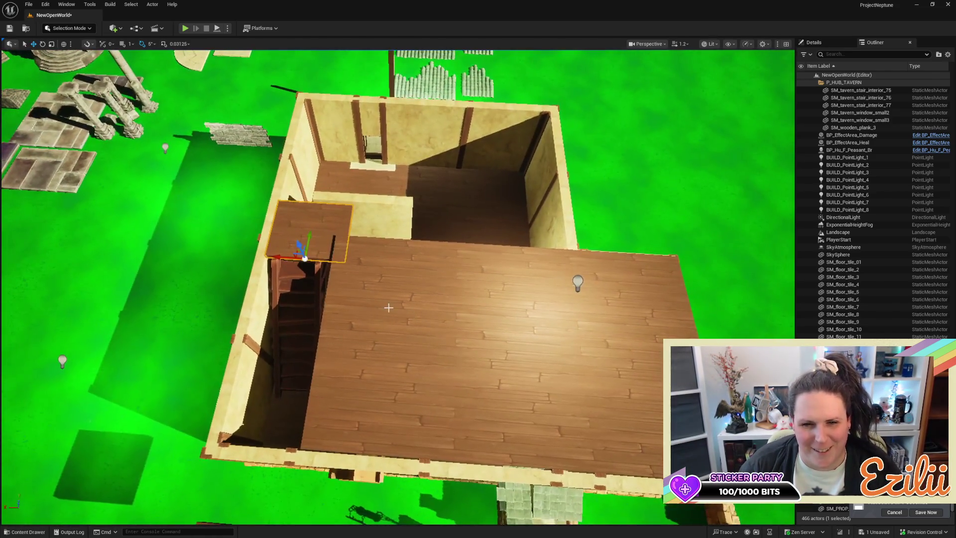
left_click(388, 307)
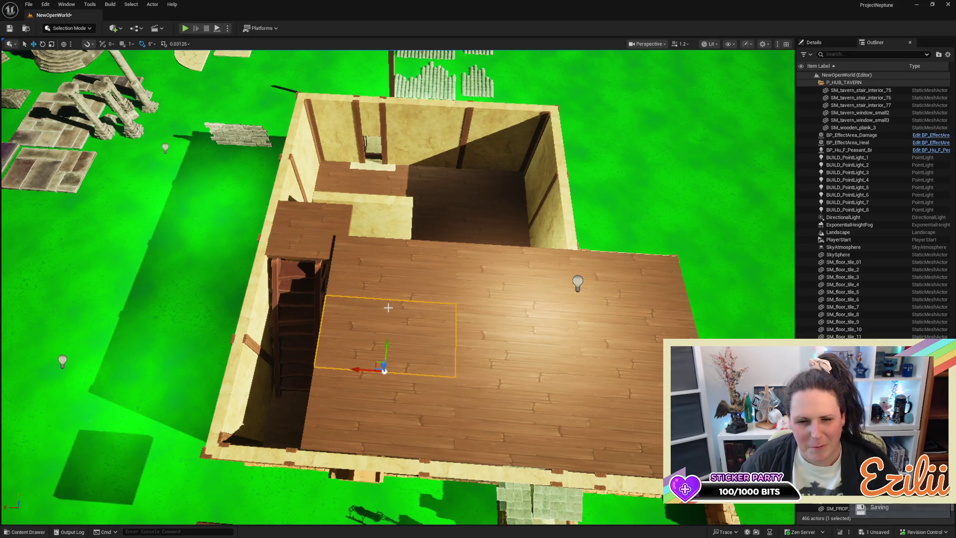
key("Delete")
left_click(391, 271)
key("Delete")
left_click(498, 274)
key("Delete")
left_click(639, 280)
key("Delete")
left_click(553, 339)
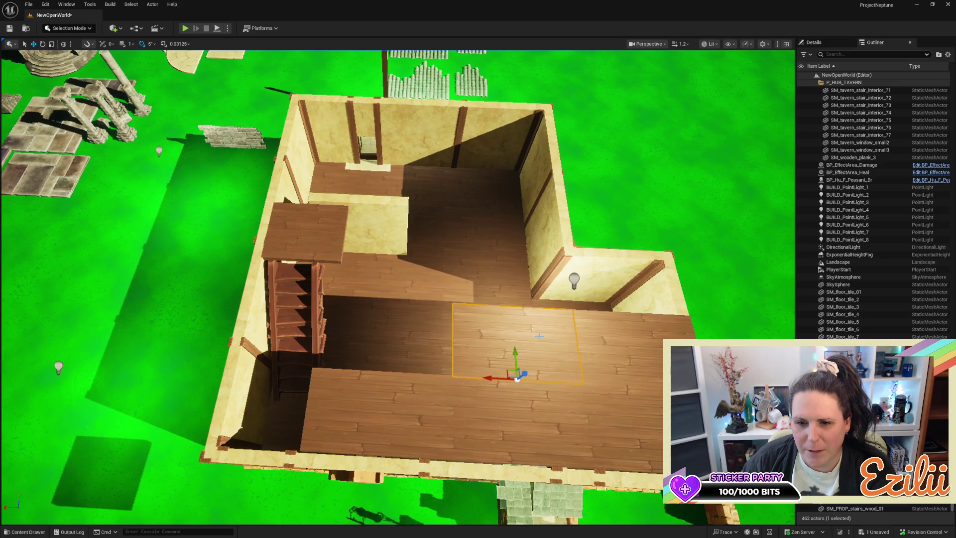
key("Delete")
left_click(632, 348)
key("Delete")
left_click(591, 422)
key("Delete")
left_click(498, 411)
key("Delete")
left_click(408, 419)
key("Delete")
Step: Slide the wooden landing platform along Y so it meets the stair top
mouse_move(543, 387)
left_mouse_down()
mouse_move(531, 264)
mouse_move(501, 322)
left_mouse_up()
left_click(507, 235)
key("f")
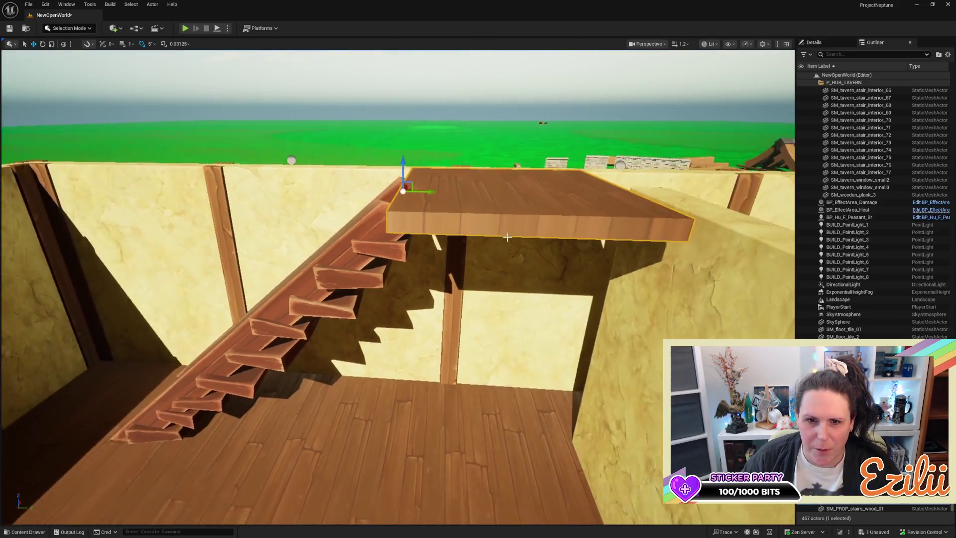
mouse_move(424, 191)
left_mouse_down()
mouse_move(333, 177)
mouse_move(319, 164)
mouse_move(53, 166)
left_mouse_up()
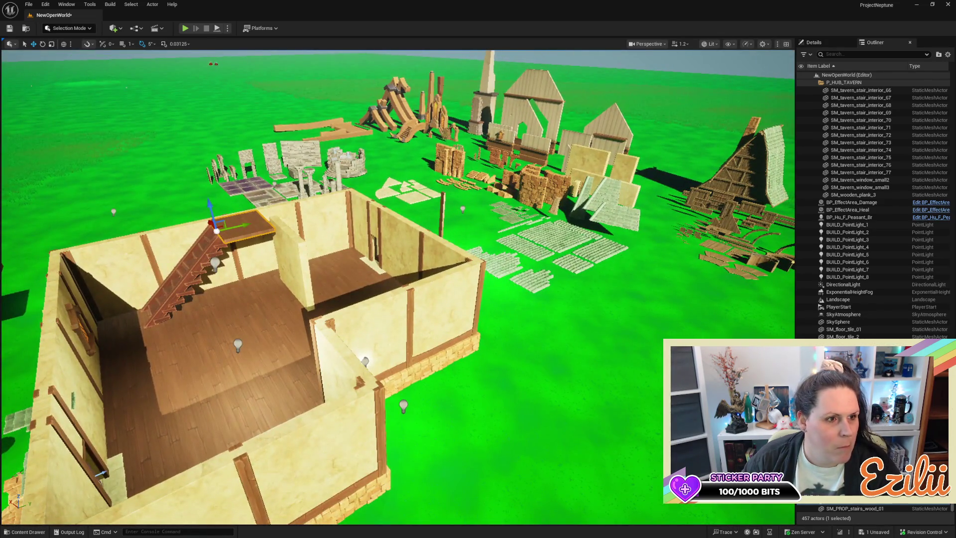
key("ctrl+b")
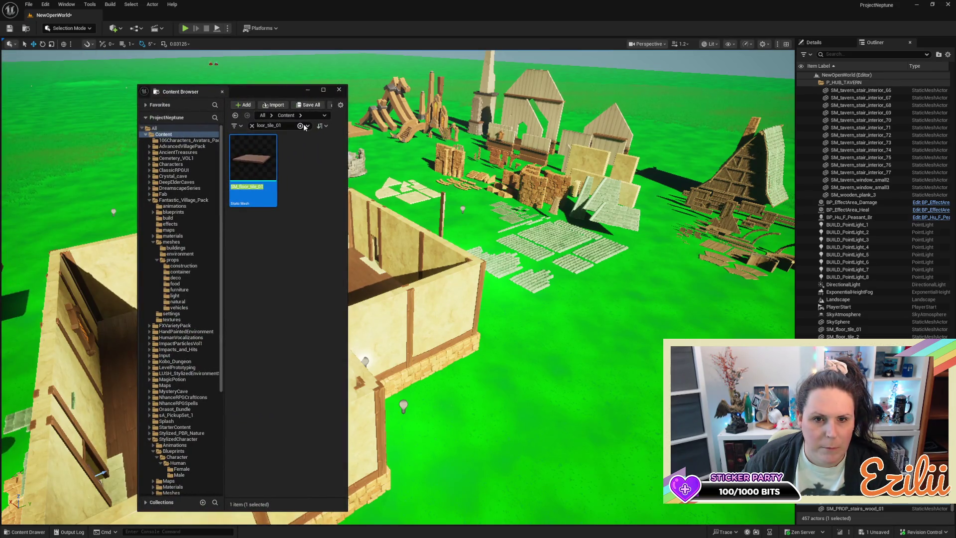
Step: Clear the floor tile search and search the Content Browser for 'EP'
left_click(252, 126)
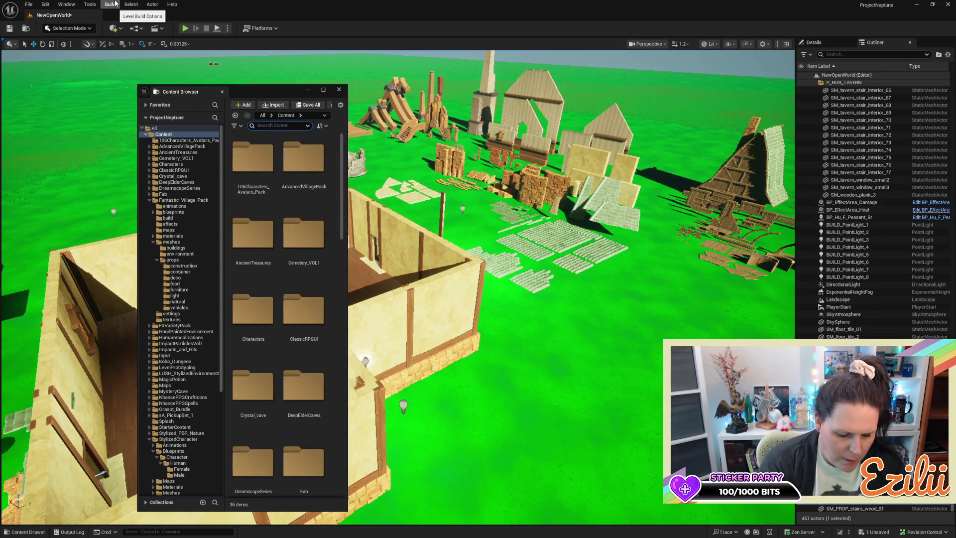
type("STEP")
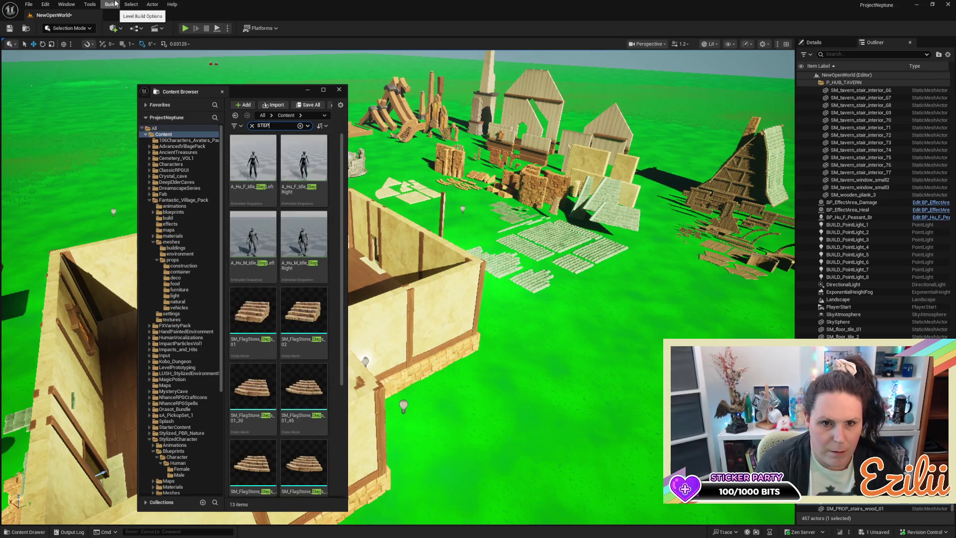
scroll(301, 262, "down", 5)
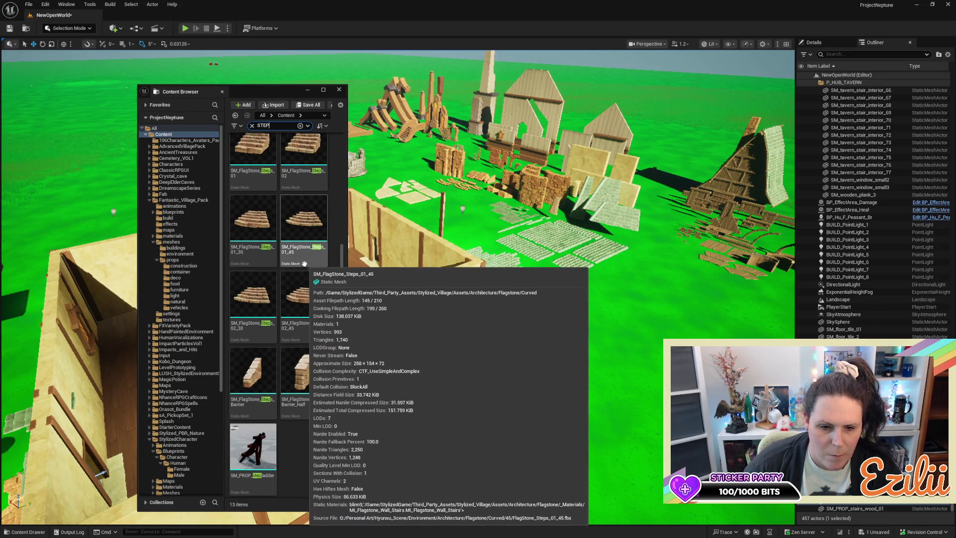
scroll(251, 349, "up", 5)
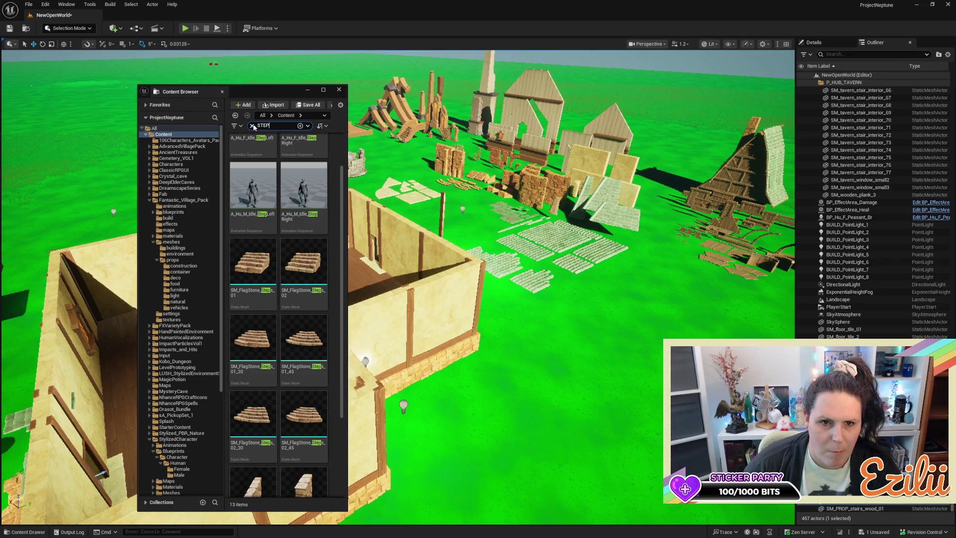
Step: Search 'stairs' and place SM_PROP_stairs_wood_03 on the grass beside the tavern
left_click(252, 126)
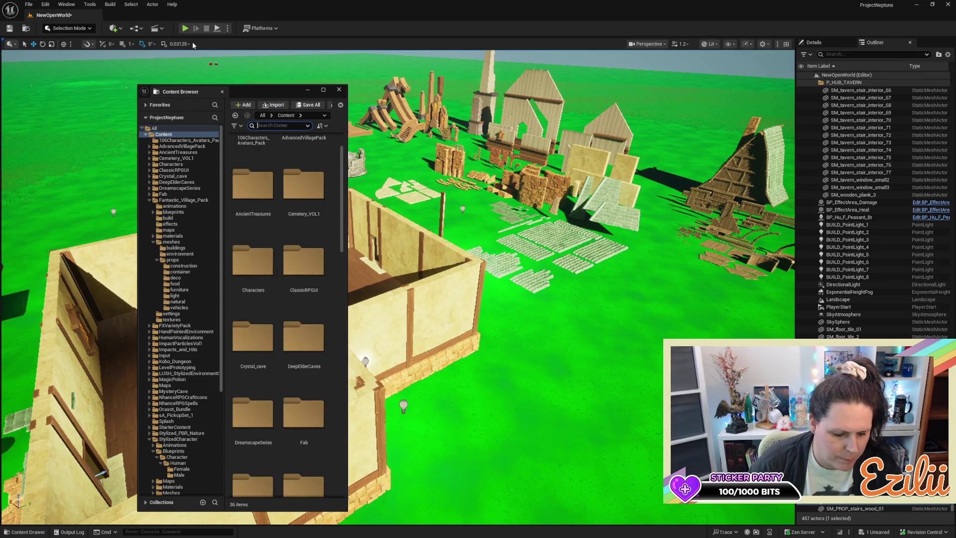
type("st")
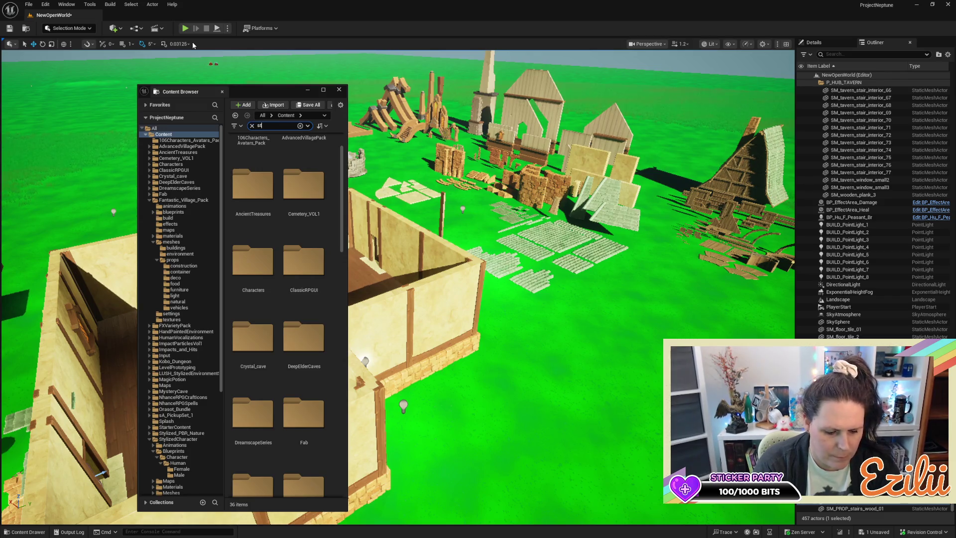
type("airs")
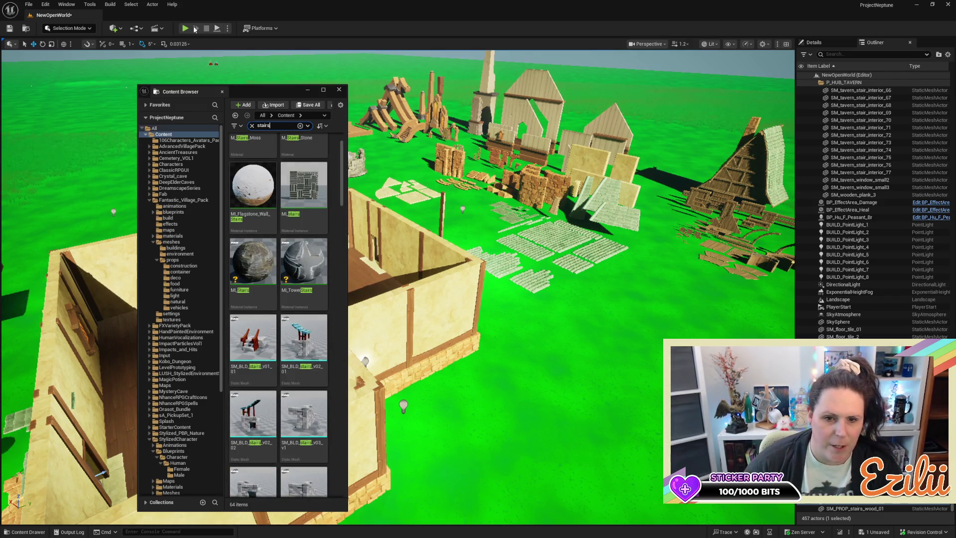
scroll(281, 323, "down", 5)
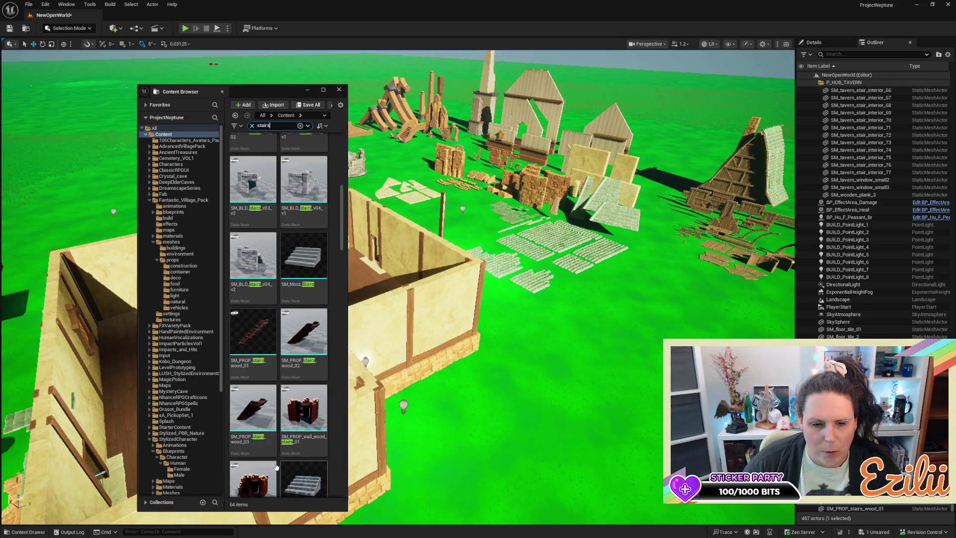
mouse_move(253, 407)
left_mouse_down()
mouse_move(406, 396)
mouse_move(556, 399)
mouse_move(563, 408)
left_mouse_up()
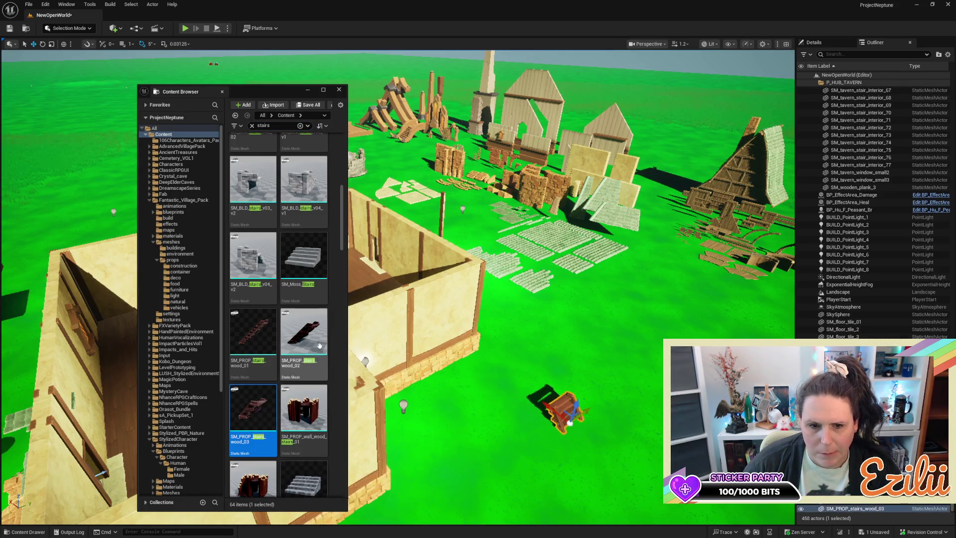
Step: Place an SM_PROP_stairs_wood_02 staircase in the level and raise it slightly off the ground
mouse_move(321, 347)
left_mouse_down()
mouse_move(544, 379)
mouse_move(553, 371)
mouse_move(552, 384)
mouse_move(559, 256)
mouse_move(572, 269)
mouse_move(570, 254)
mouse_move(535, 292)
left_mouse_up()
scroll(552, 384, "up", 5)
left_click_drag(289, 92, 0, 79)
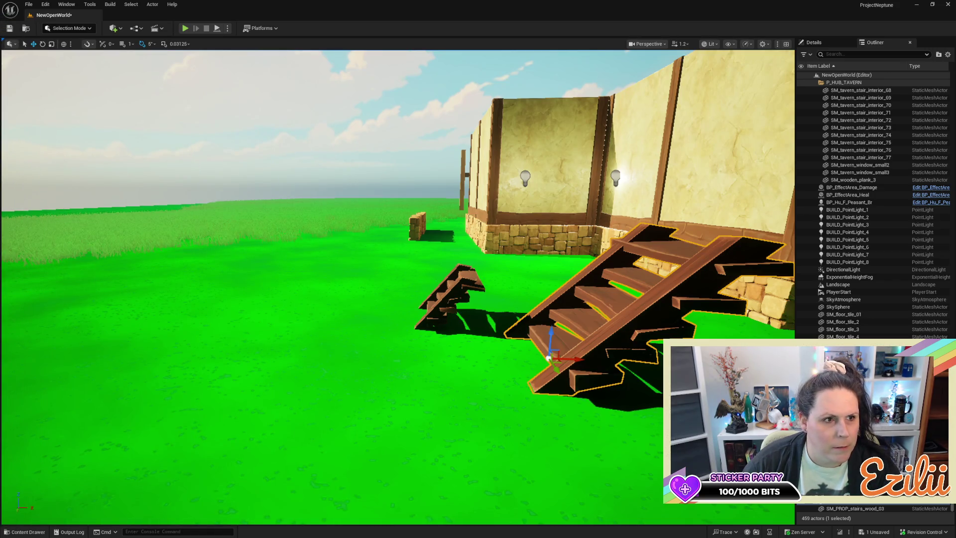
left_click_drag(399, 336, 453, 289)
scroll(333, 387, "down", 3)
mouse_move(322, 362)
left_mouse_down()
mouse_move(321, 293)
mouse_move(379, 269)
left_mouse_up()
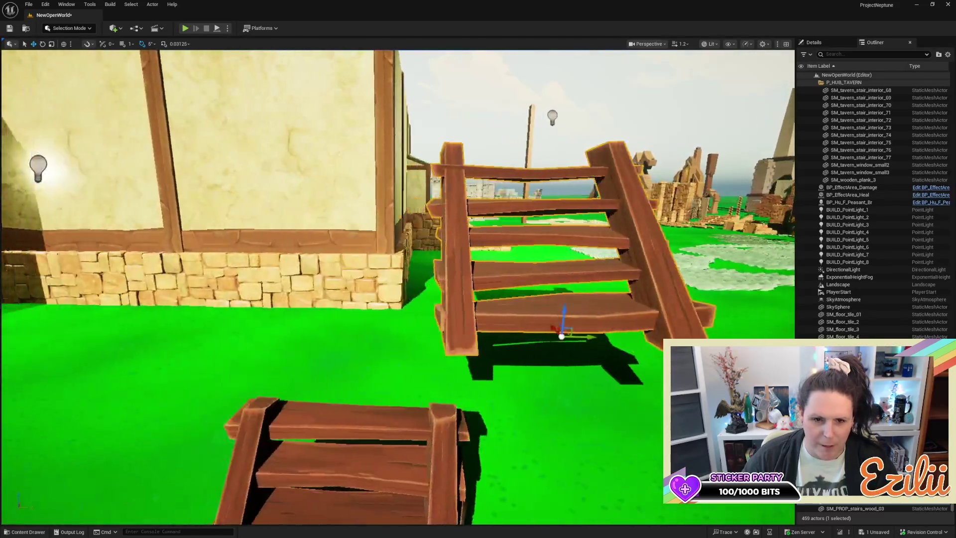
scroll(357, 359, "down", 3)
left_click_drag(372, 362, 345, 275)
Step: Delete the small broken stair piece and drop the large wooden staircase onto the tavern floor
left_click(344, 268)
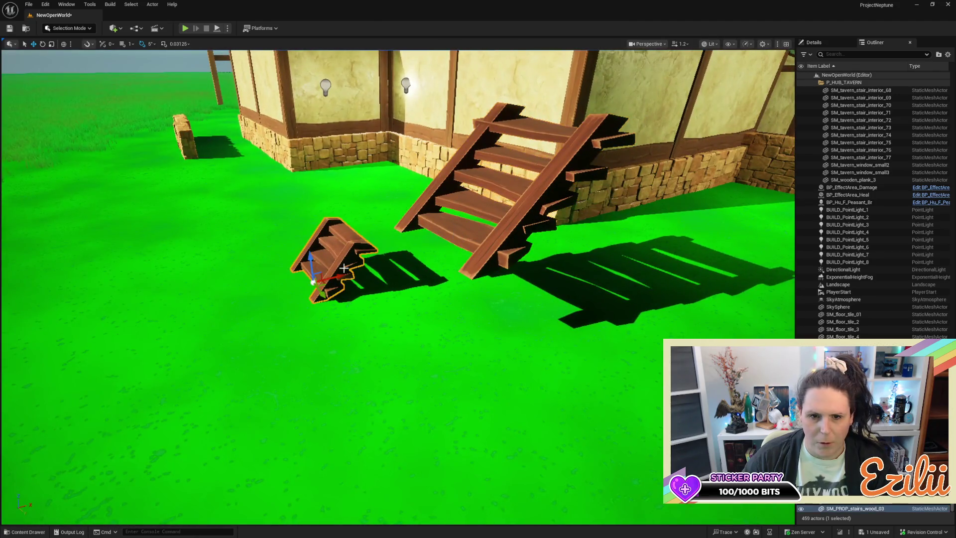
key("Delete")
left_click(504, 221)
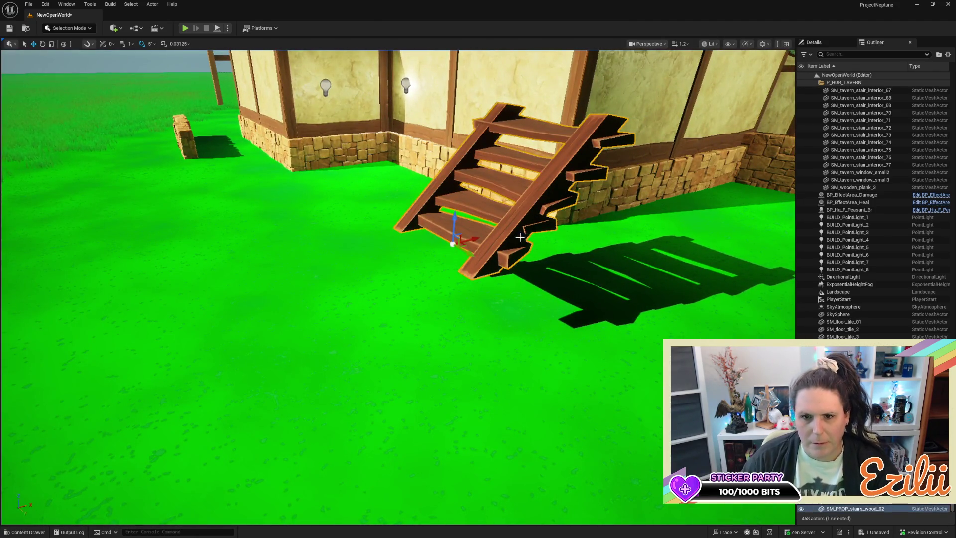
mouse_move(471, 240)
left_mouse_down()
mouse_move(348, 238)
mouse_move(571, 274)
mouse_move(209, 431)
left_mouse_up()
key("f")
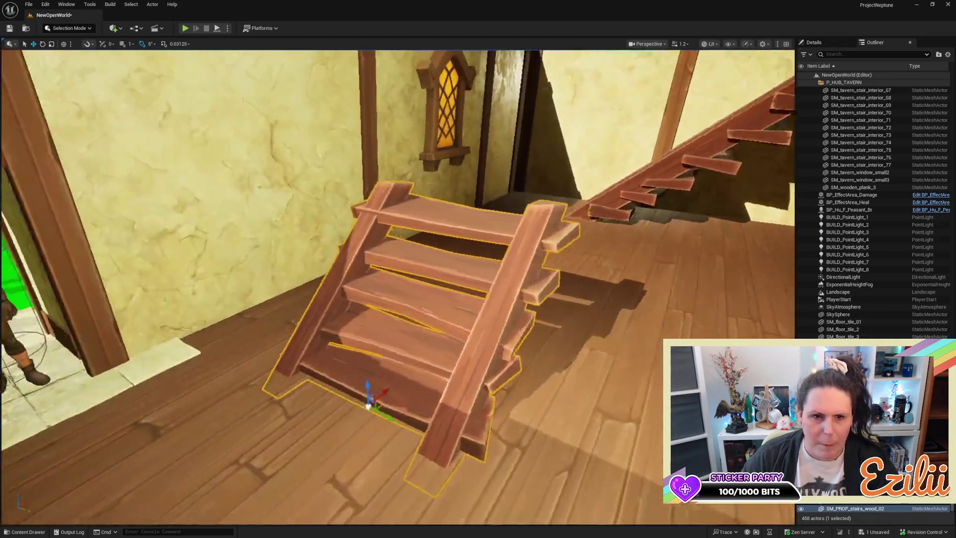
mouse_move(378, 299)
left_mouse_down()
mouse_move(189, 298)
mouse_move(290, 360)
left_mouse_up()
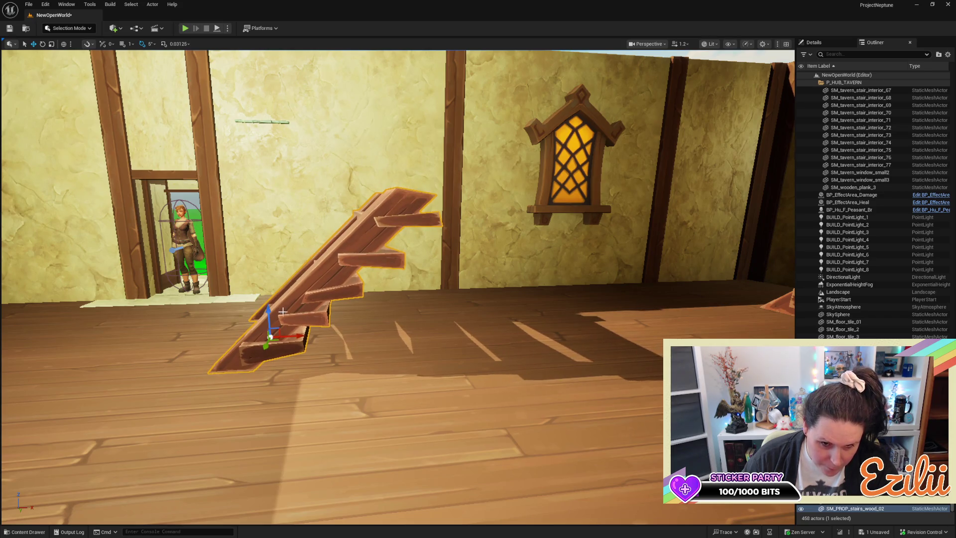
Step: Duplicate the staircase, sliding the copy to the right of the original
mouse_move(295, 333)
left_mouse_down()
mouse_move(204, 334)
mouse_move(219, 329)
left_mouse_up()
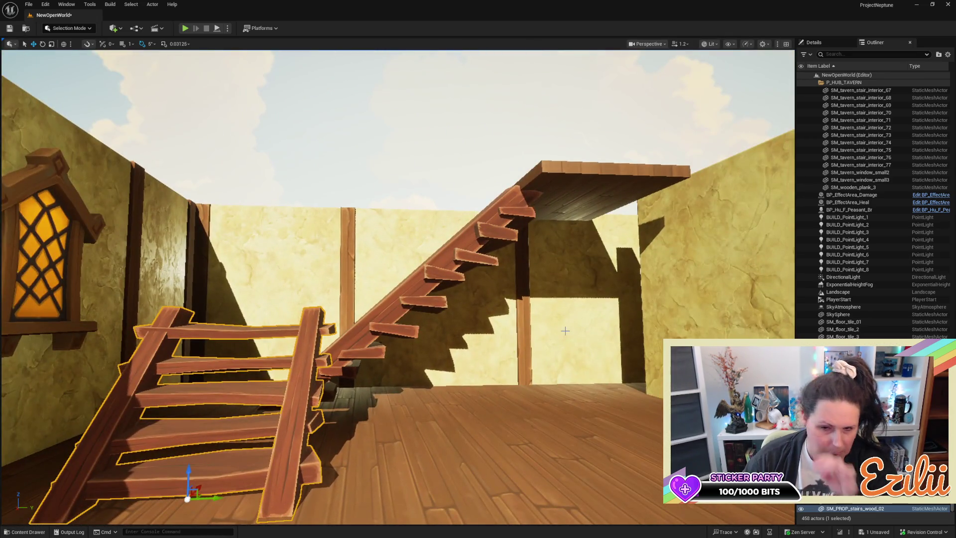
left_click_drag(424, 498, 494, 501)
left_click(502, 520)
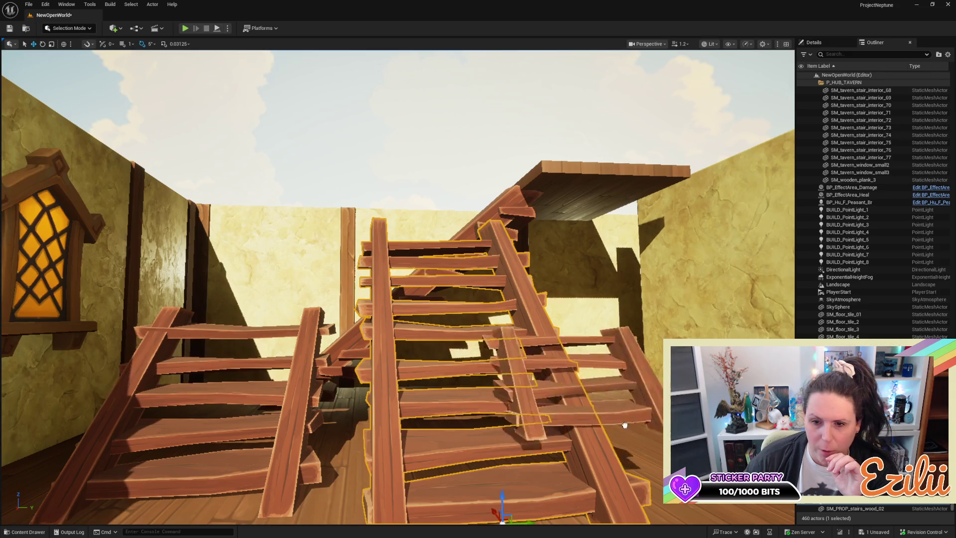
Step: Move the short stair piece to the staircase's base, try resizing it, then delete it
left_click(623, 418)
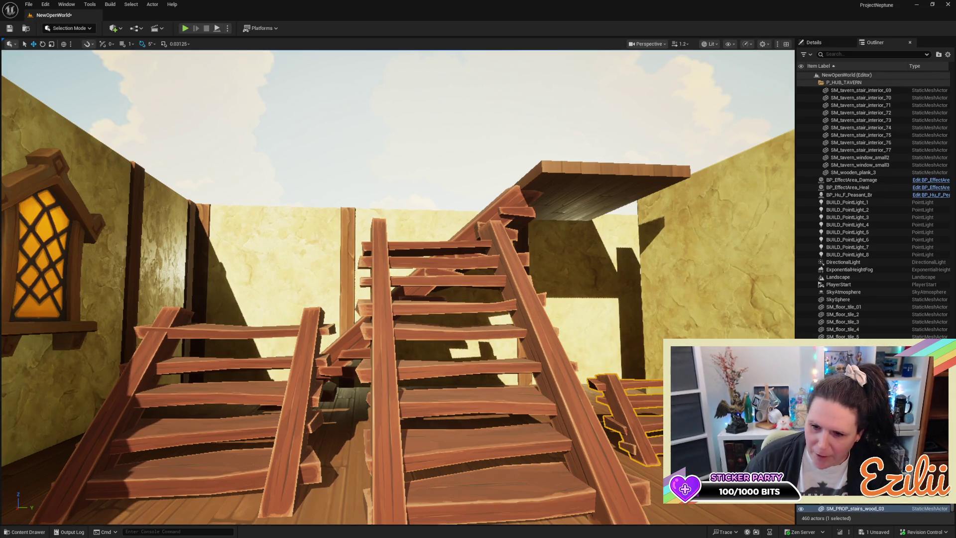
left_click_drag(622, 424, 523, 458)
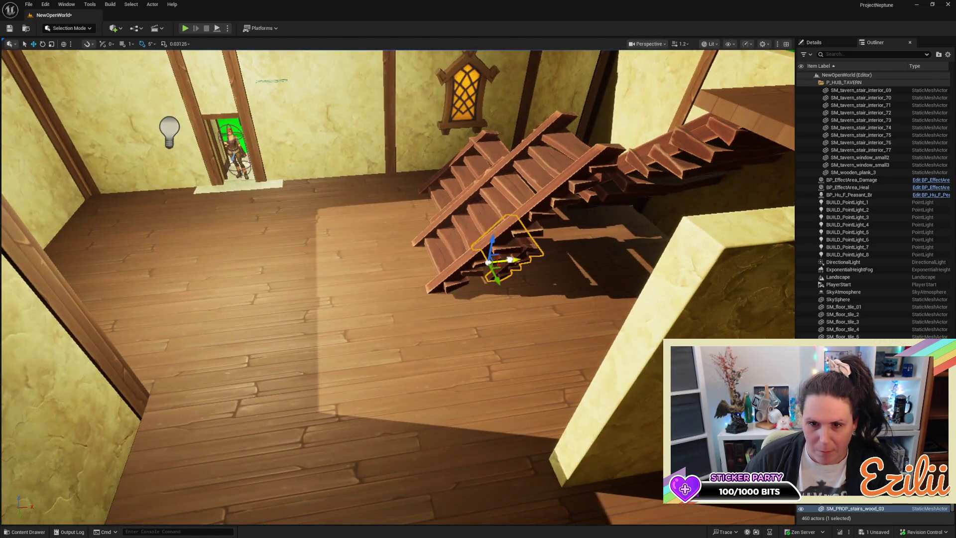
mouse_move(510, 260)
left_mouse_down()
mouse_move(427, 267)
mouse_move(433, 277)
left_mouse_up()
key("f")
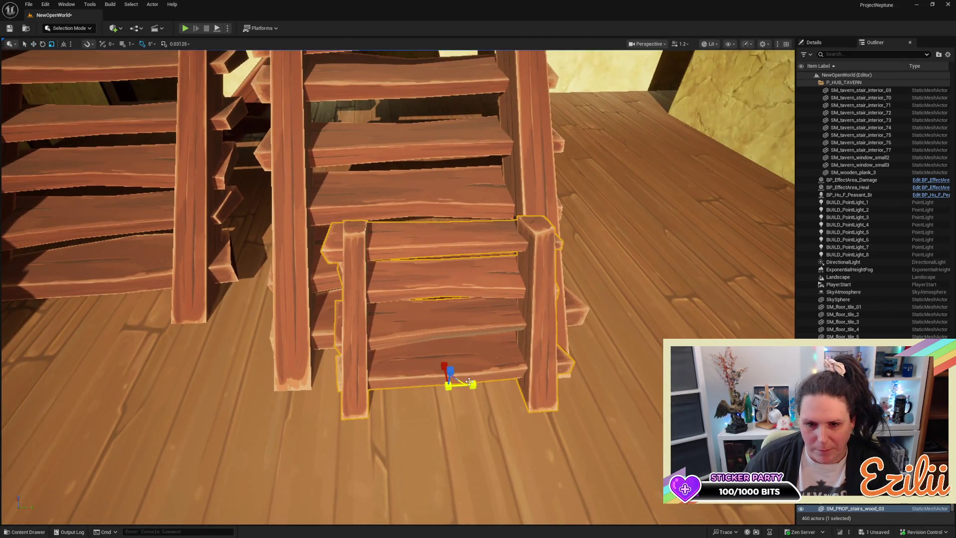
mouse_move(471, 385)
left_mouse_down()
mouse_move(500, 385)
mouse_move(428, 389)
mouse_move(435, 393)
left_mouse_up()
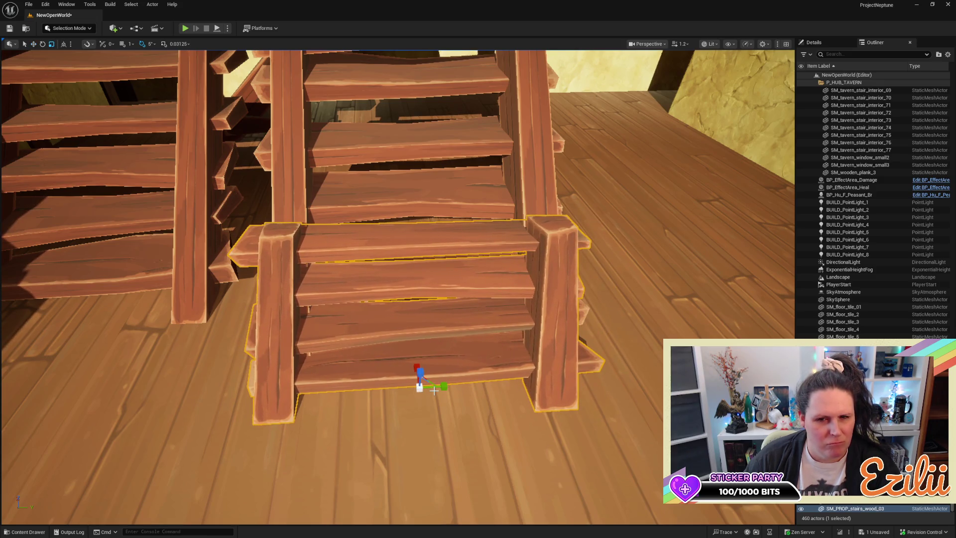
left_click_drag(441, 387, 437, 387)
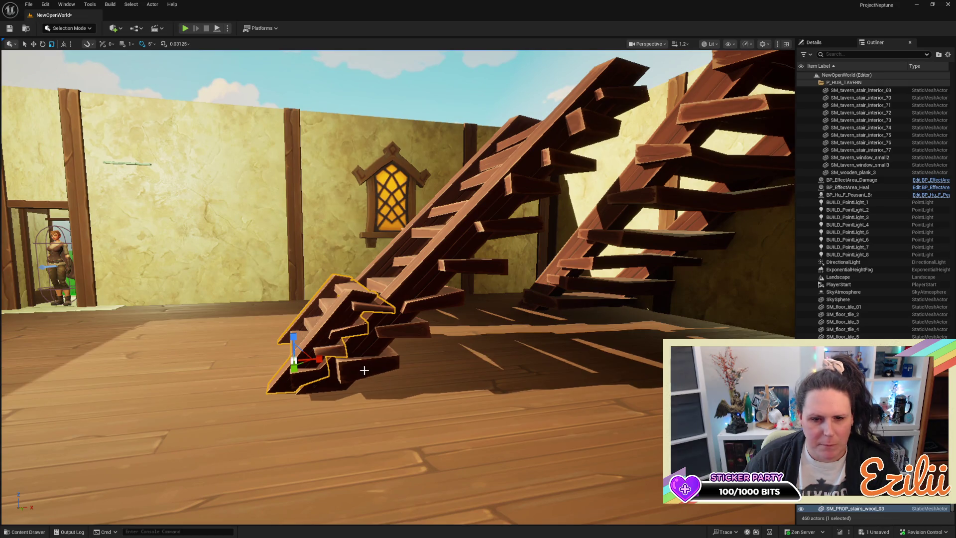
key("Delete")
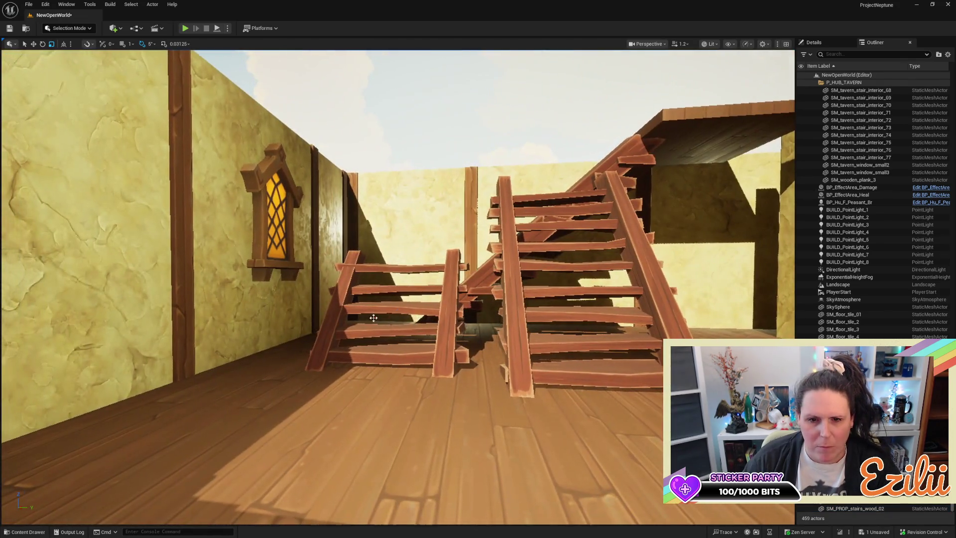
Step: Raise the wooden staircase up the wall toward the upper landing and delete the extra section
left_click(392, 323)
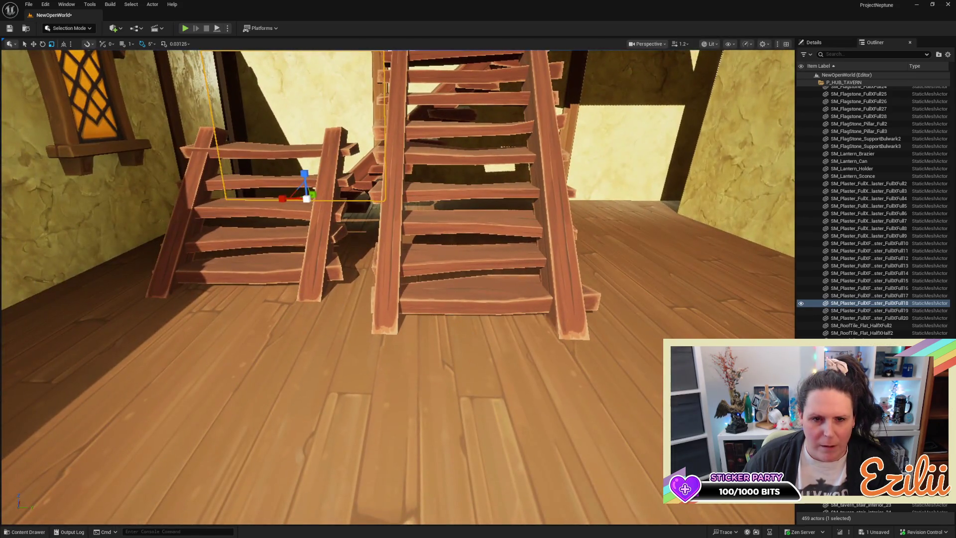
left_click(342, 303)
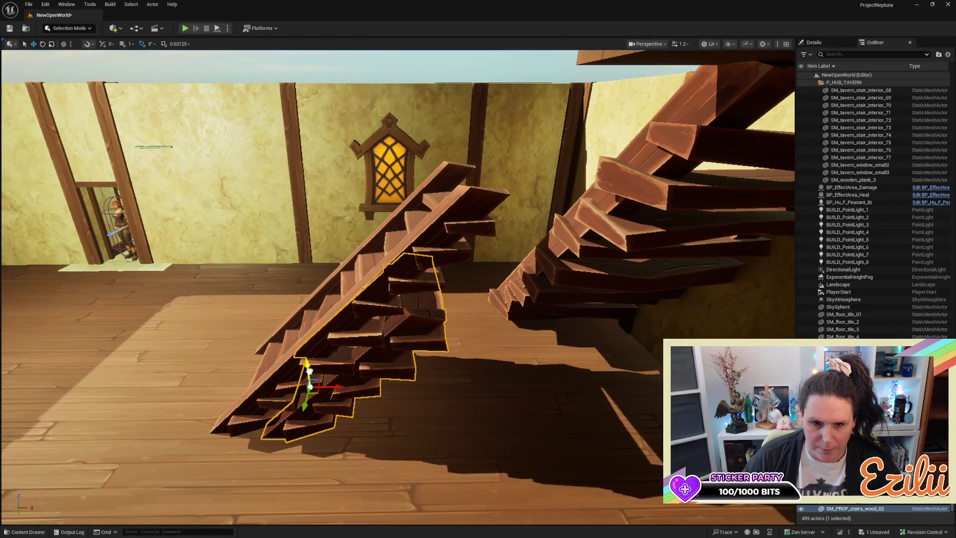
mouse_move(308, 371)
left_mouse_down()
mouse_move(299, 279)
mouse_move(309, 214)
mouse_move(384, 197)
mouse_move(502, 195)
left_mouse_up()
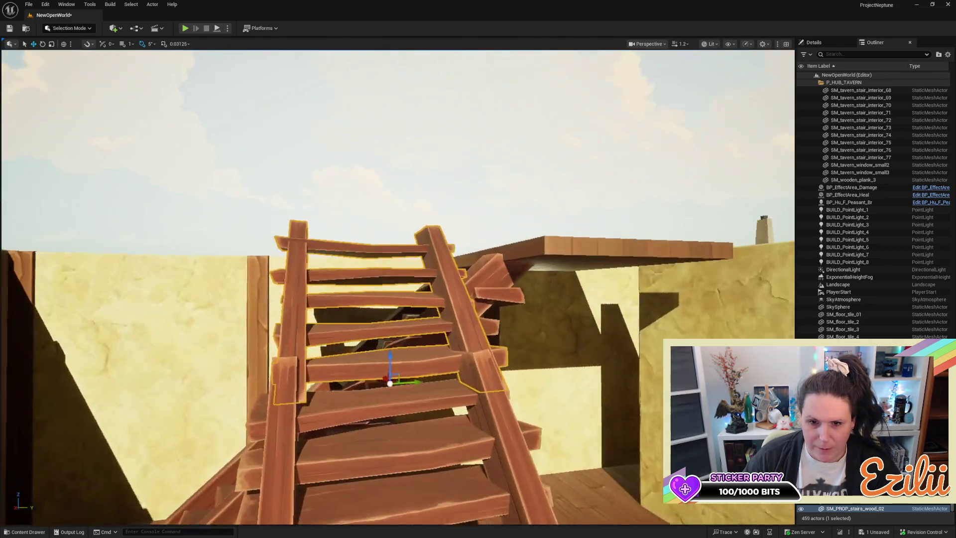
mouse_move(328, 243)
left_mouse_down()
mouse_move(327, 224)
mouse_move(327, 244)
left_mouse_up()
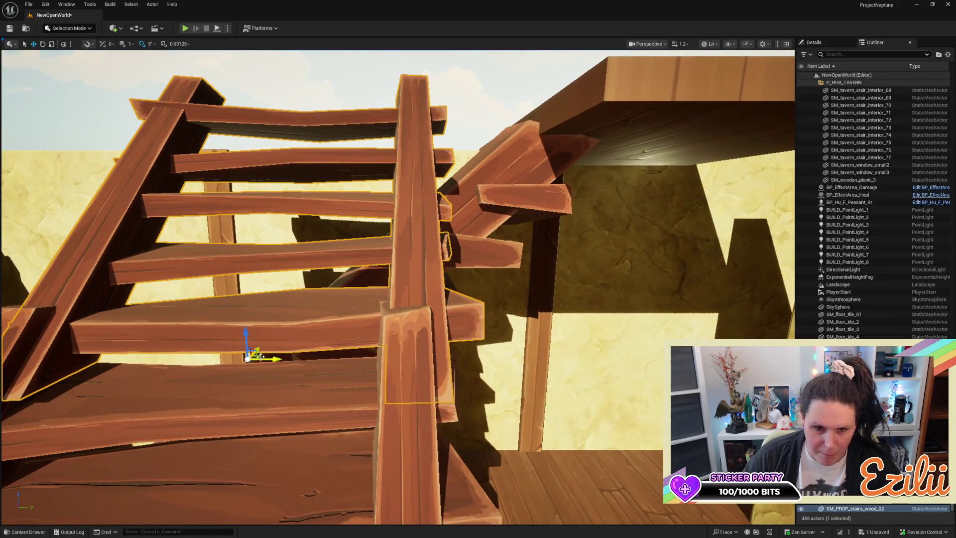
left_click_drag(269, 358, 249, 304)
mouse_move(406, 249)
left_mouse_down()
mouse_move(406, 271)
mouse_move(407, 262)
left_mouse_up()
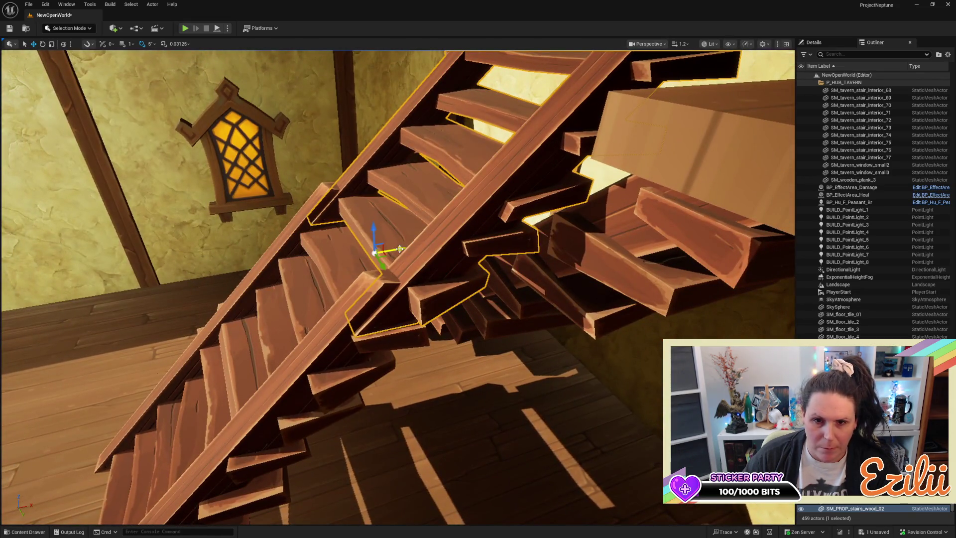
mouse_move(372, 231)
left_mouse_down()
mouse_move(376, 207)
mouse_move(377, 249)
mouse_move(377, 180)
mouse_move(377, 249)
left_mouse_up()
left_click_drag(378, 211, 378, 211)
key("Delete")
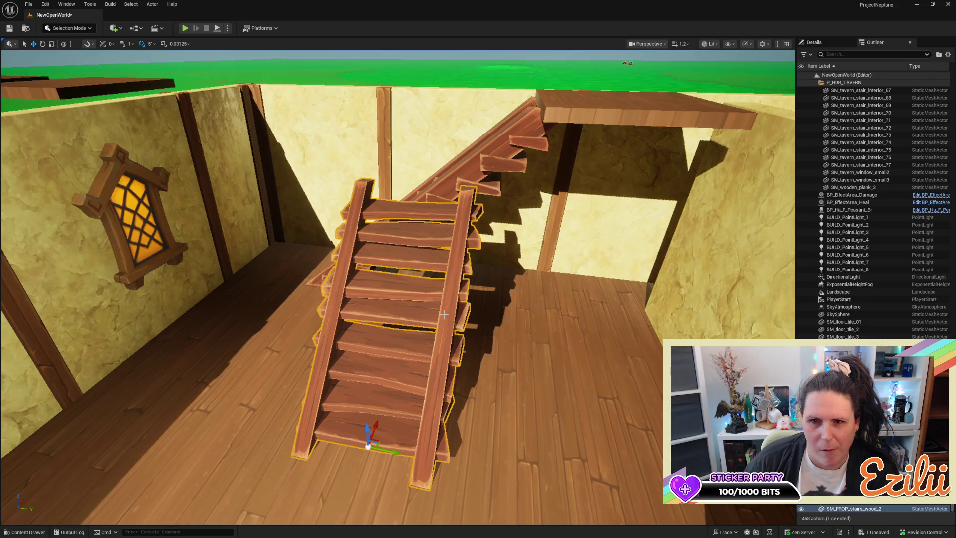
Step: Fly the camera down over the staircase and plank landing to check them
left_click_drag(378, 211, 378, 211)
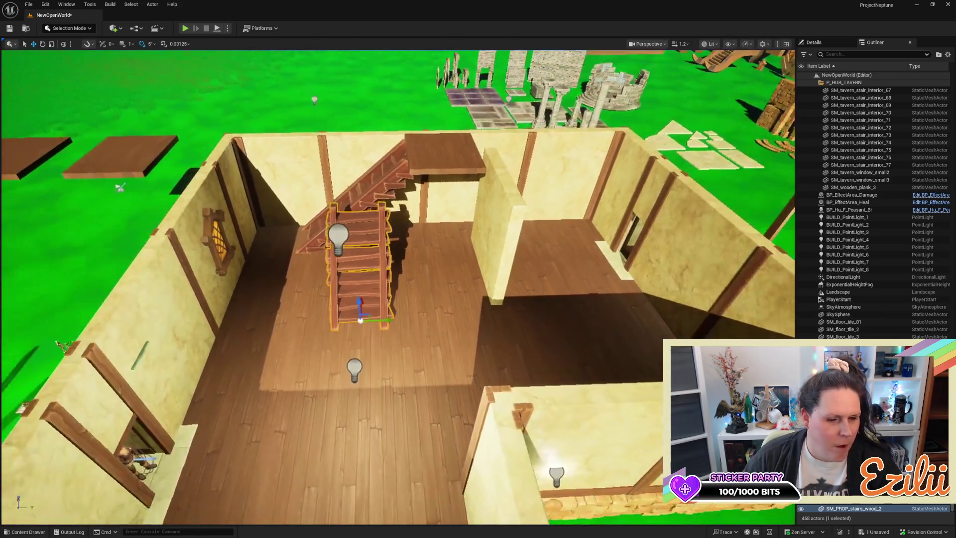
left_click_drag(344, 330, 344, 330)
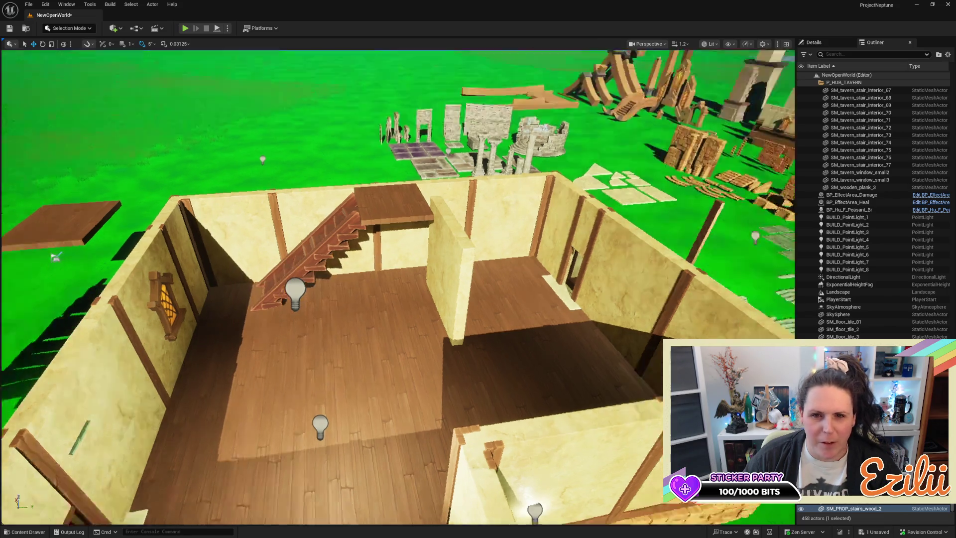
left_click_drag(378, 211, 369, 184)
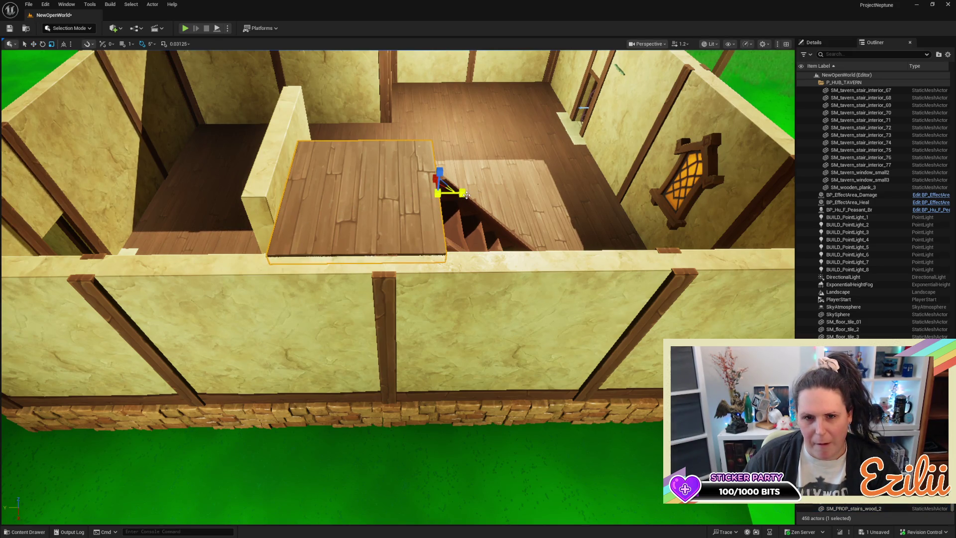
key("Escape")
Step: Nudge the landing plank slightly left to align it with the stair top
left_click_drag(427, 210, 438, 122)
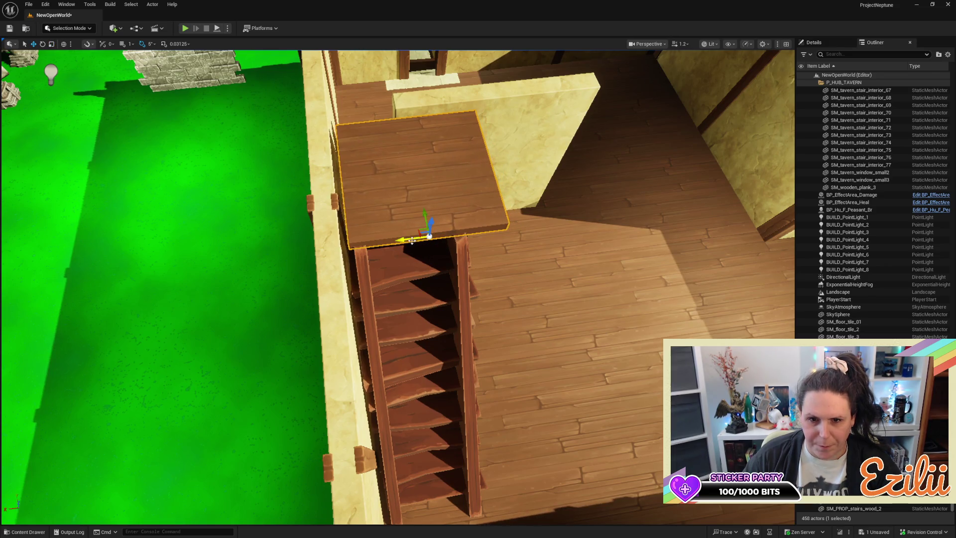
left_click_drag(404, 244, 397, 250)
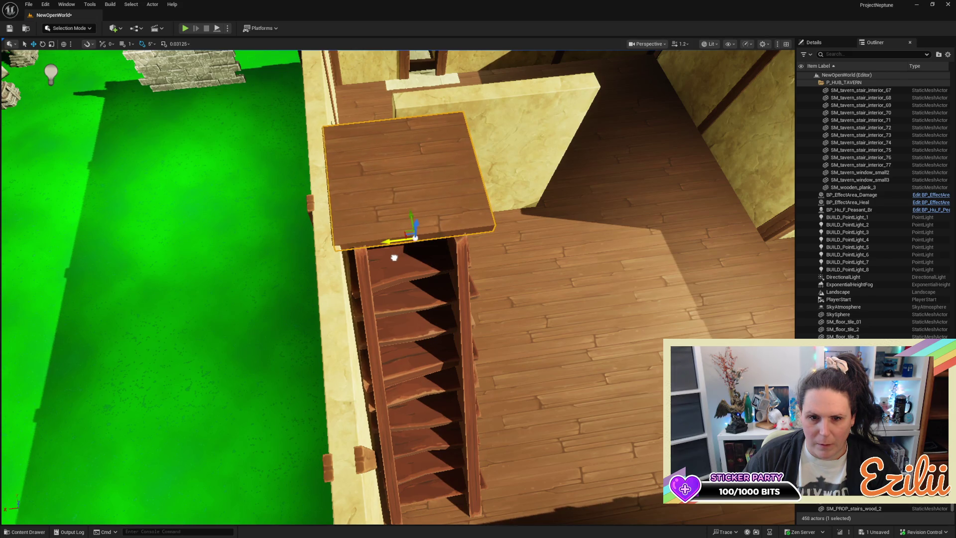
left_click_drag(398, 257, 397, 257)
left_click_drag(457, 262, 458, 262)
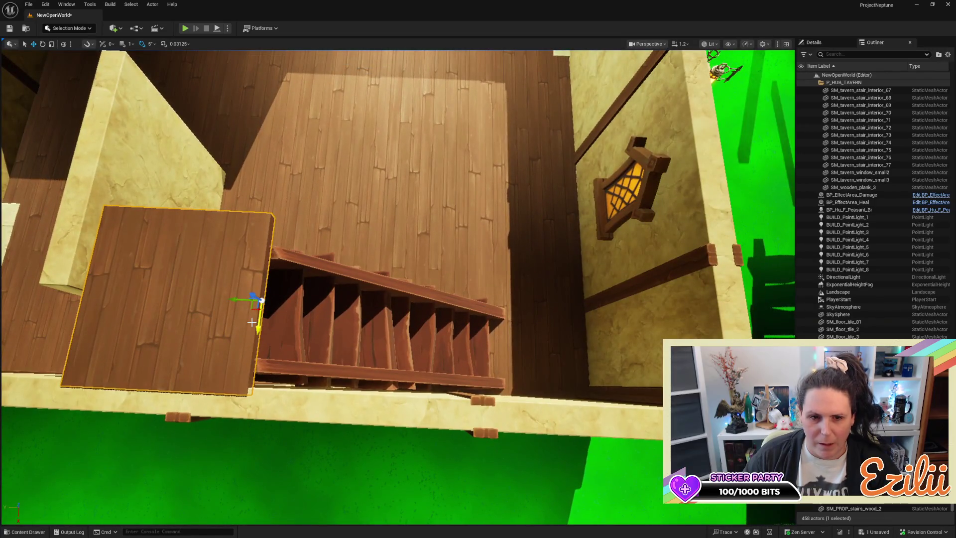
Step: Duplicate the landing plank to extend the landing along the wall
left_click_drag(262, 324, 312, 160, "alt")
key("Escape")
mouse_move(398, 235)
left_mouse_down()
mouse_move(428, 259)
mouse_move(399, 235)
left_mouse_up()
left_click(428, 259)
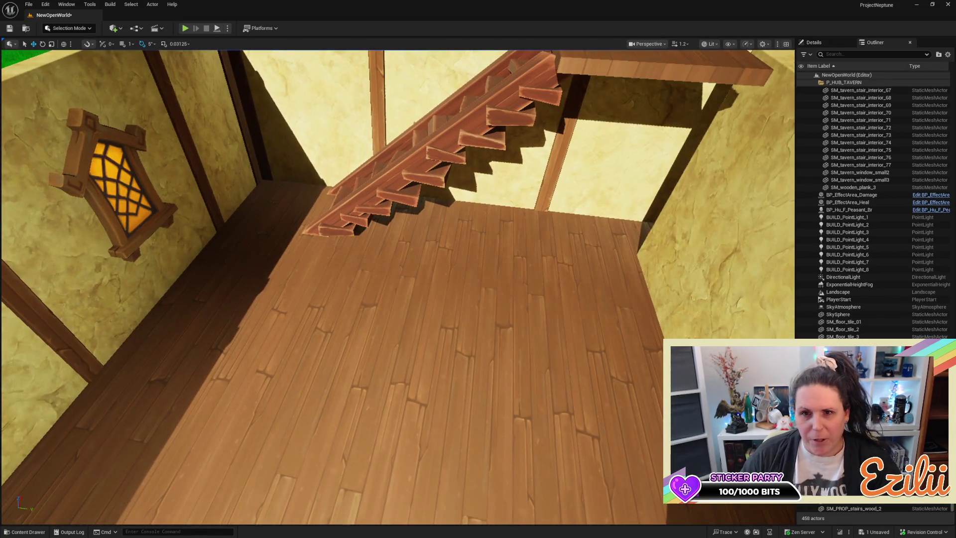
left_click_drag(399, 236, 399, 235)
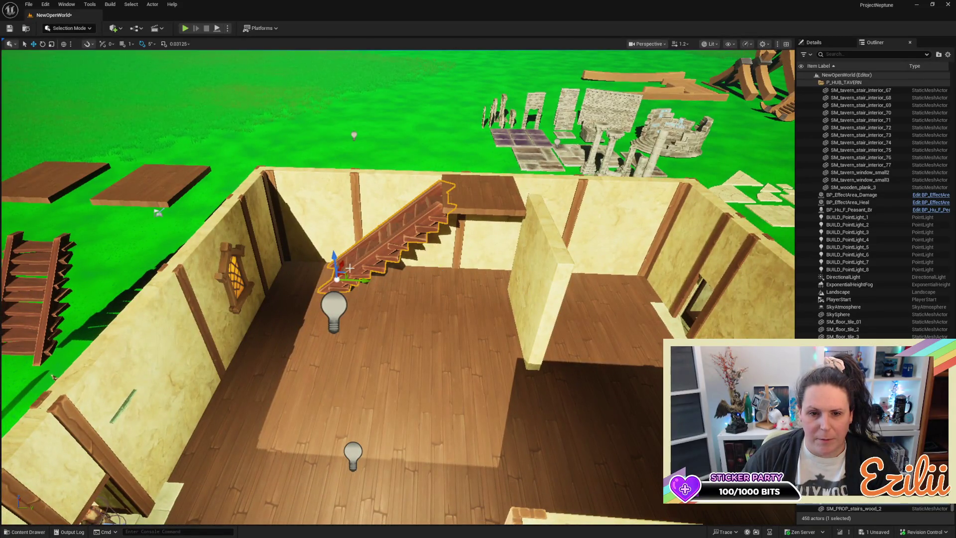
left_click_drag(380, 193, 380, 192)
left_click_drag(197, 330, 335, 318)
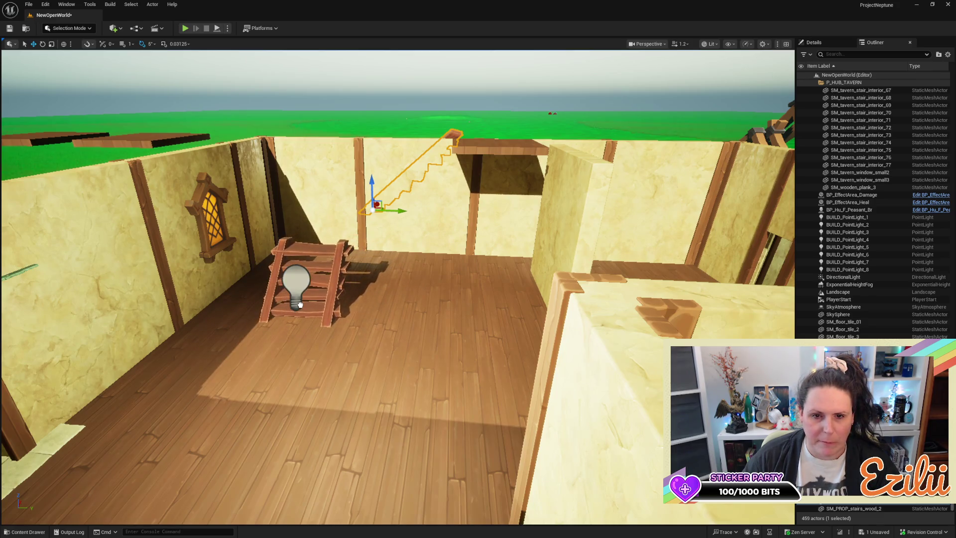
Step: Lower the wooden plank onto the top of the staircase
key("f")
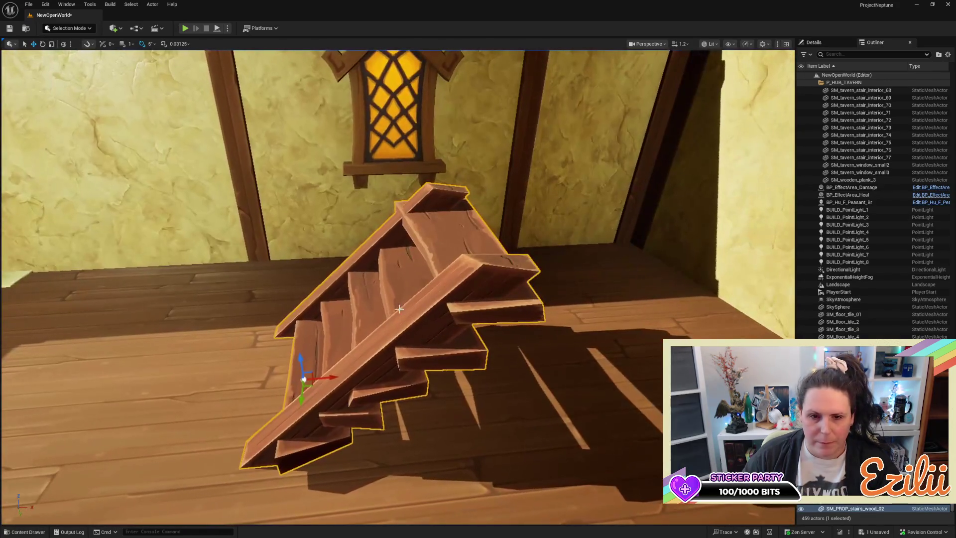
scroll(301, 390, "down", 6)
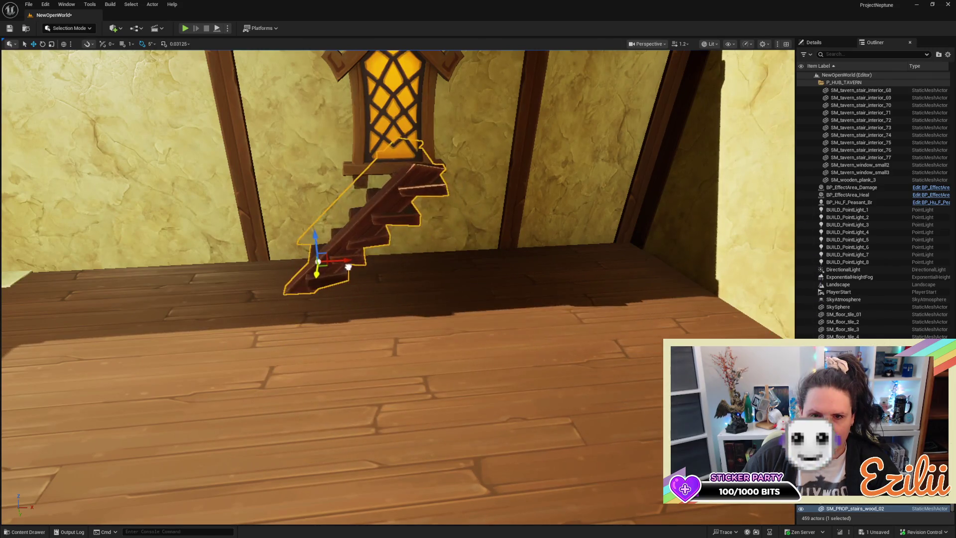
mouse_move(349, 297)
left_mouse_down()
mouse_move(289, 299)
mouse_move(278, 399)
mouse_move(408, 298)
left_mouse_up()
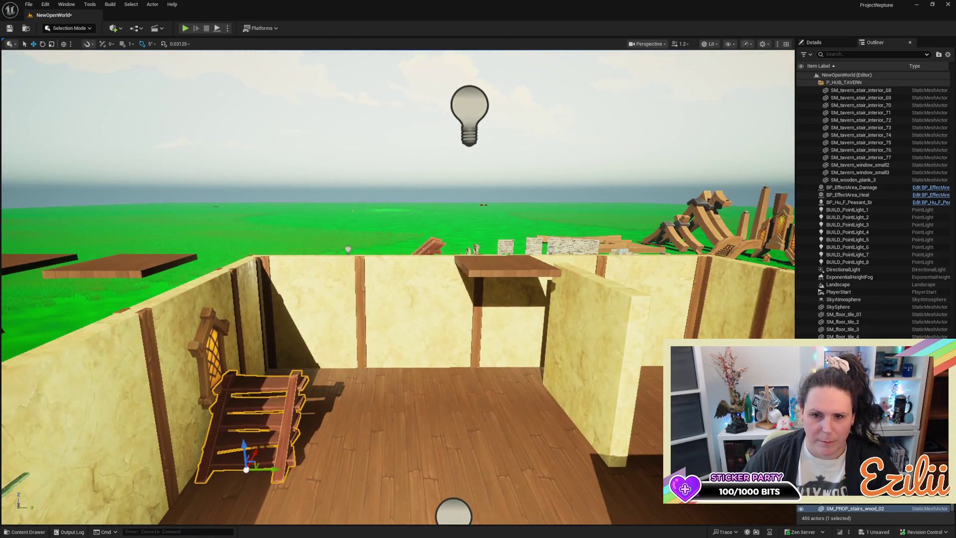
left_click(468, 269)
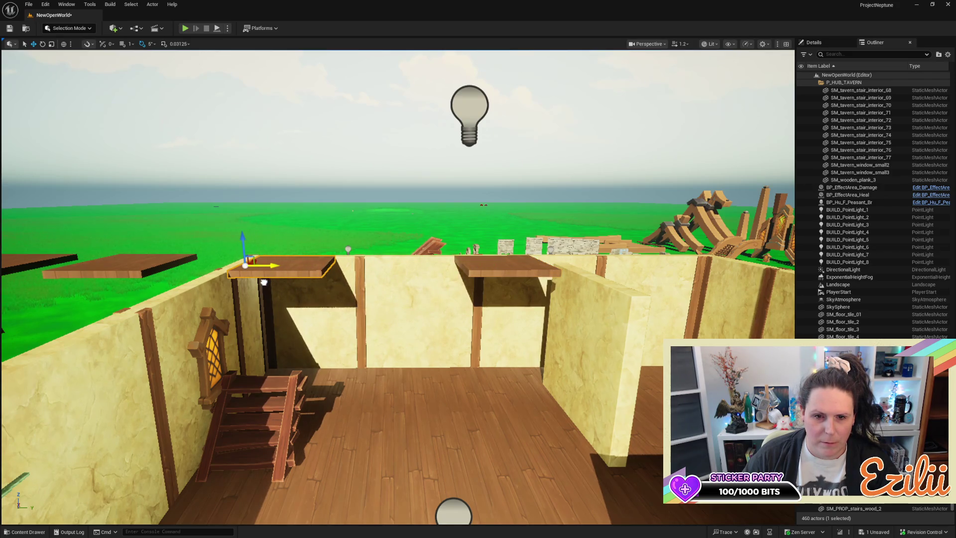
left_click_drag(242, 236, 242, 306)
key("f")
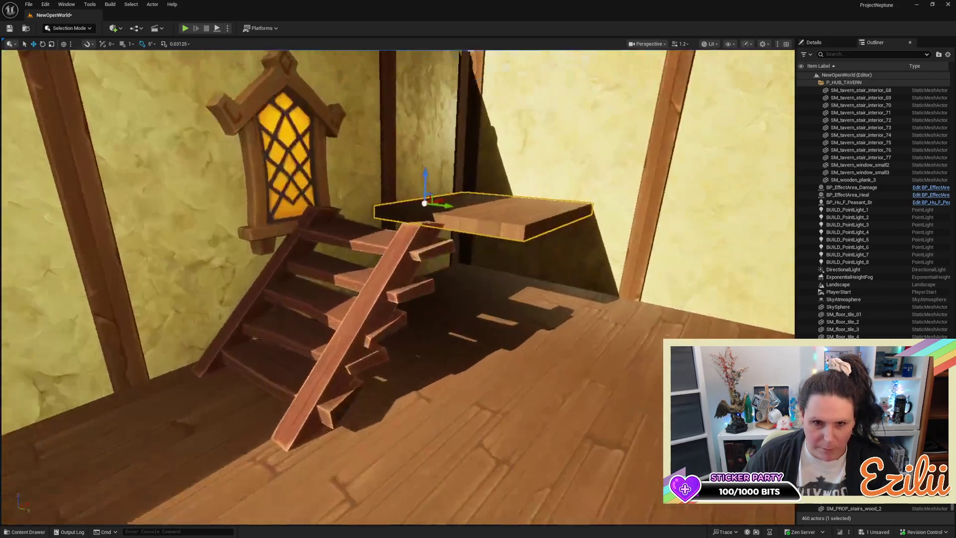
scroll(222, 362, "up", 3)
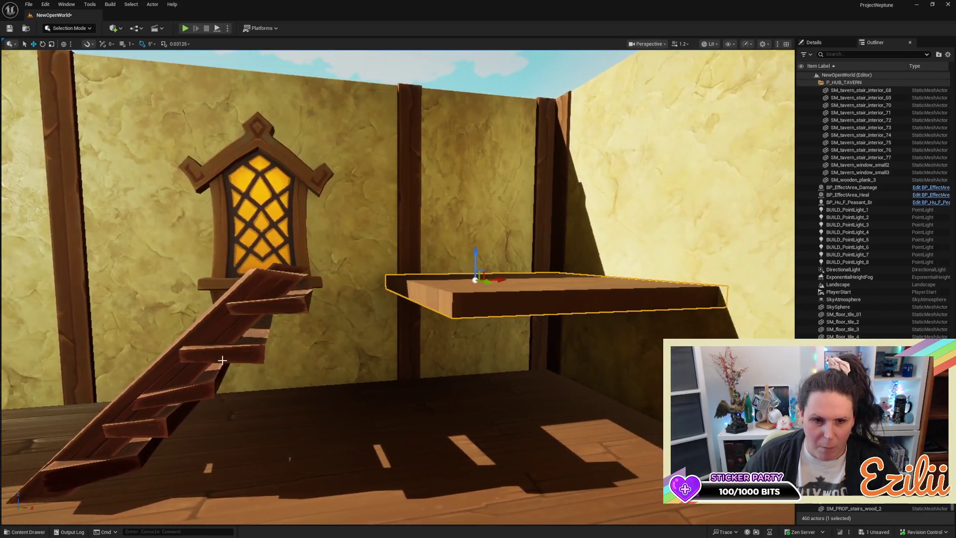
Step: Shift the staircase under the plank and raise the plank level with the stair top
left_click(222, 362)
mouse_move(152, 436)
left_mouse_down()
mouse_move(273, 426)
mouse_move(280, 449)
left_mouse_up()
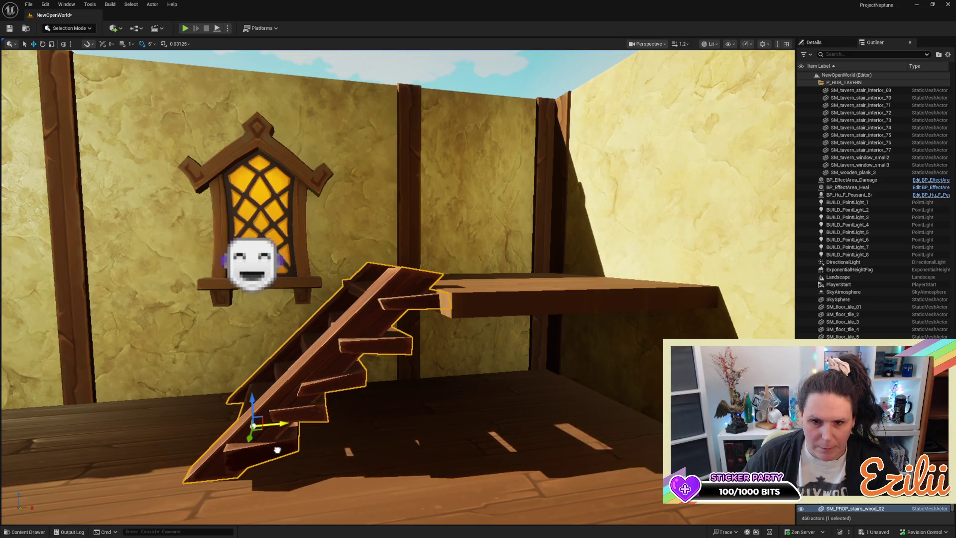
left_click(533, 304)
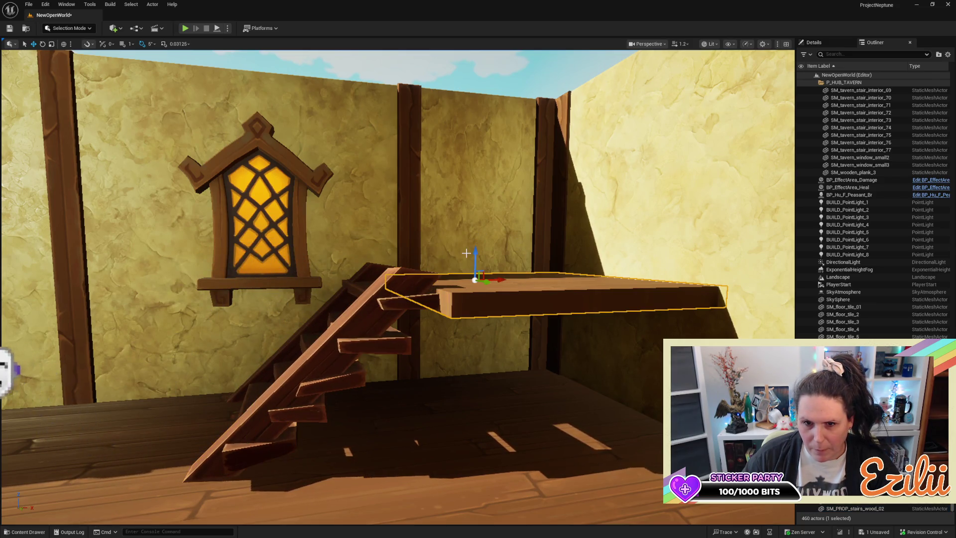
left_click_drag(476, 253, 481, 231)
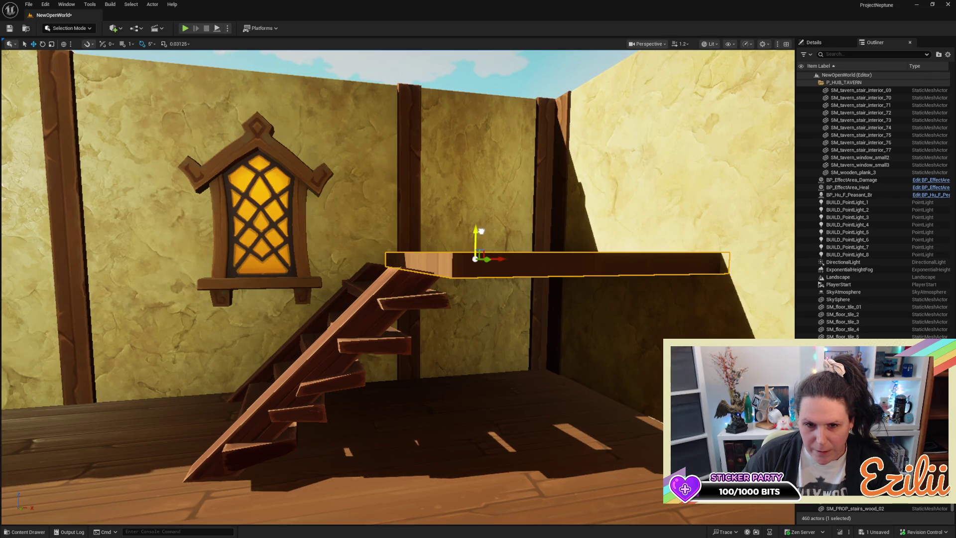
left_click(313, 373)
mouse_move(282, 424)
left_mouse_down()
mouse_move(334, 408)
mouse_move(329, 378)
mouse_move(331, 393)
left_mouse_up()
mouse_move(502, 346)
left_mouse_down()
mouse_move(498, 369)
mouse_move(501, 346)
left_mouse_up()
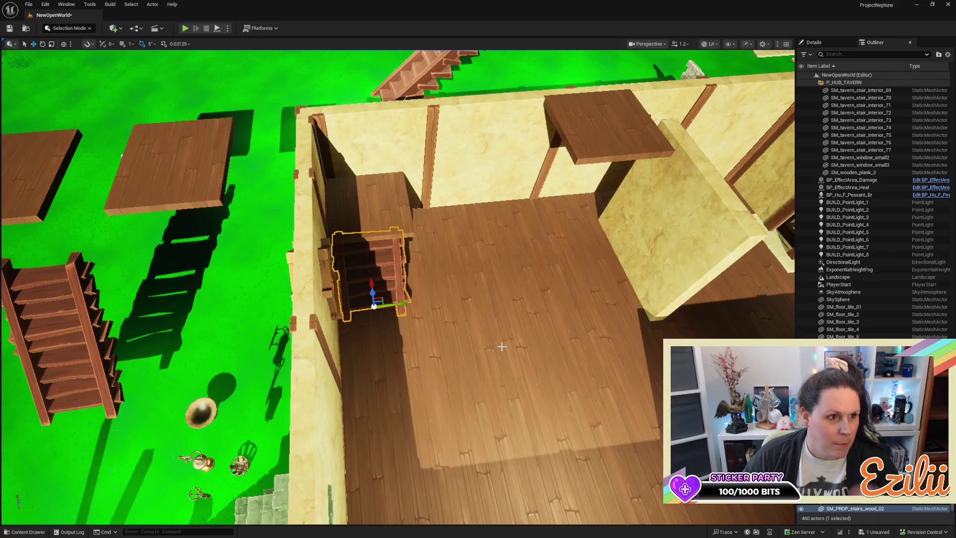
key("f")
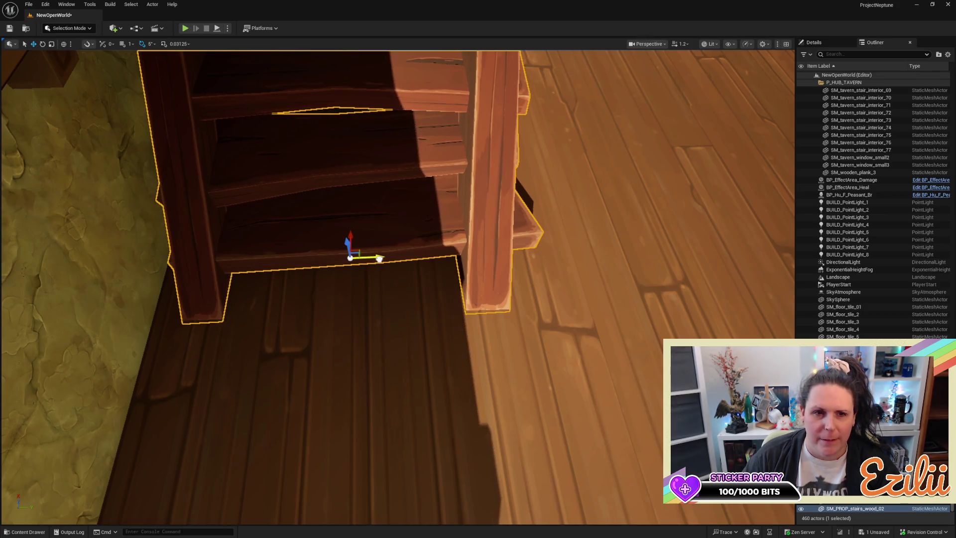
Step: Duplicate the staircase upward along Z so the copy stands on the plank landing
scroll(58, 172, "down", 5)
mouse_move(57, 172)
left_mouse_down()
mouse_move(224, 179)
mouse_move(299, 194)
mouse_move(379, 259)
mouse_move(376, 340)
mouse_move(402, 322)
mouse_move(393, 323)
mouse_move(394, 388)
mouse_move(356, 341)
left_mouse_up()
mouse_move(226, 386)
left_mouse_down()
mouse_move(240, 281)
mouse_move(278, 239)
mouse_move(285, 212)
left_mouse_up()
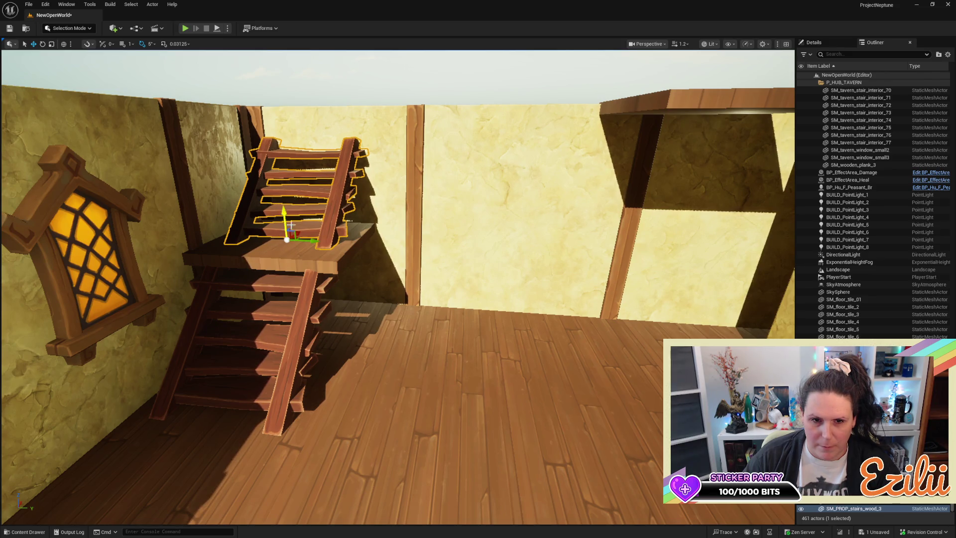
mouse_move(372, 256)
left_mouse_down()
mouse_move(373, 224)
mouse_move(350, 225)
mouse_move(350, 199)
mouse_move(407, 276)
left_mouse_up()
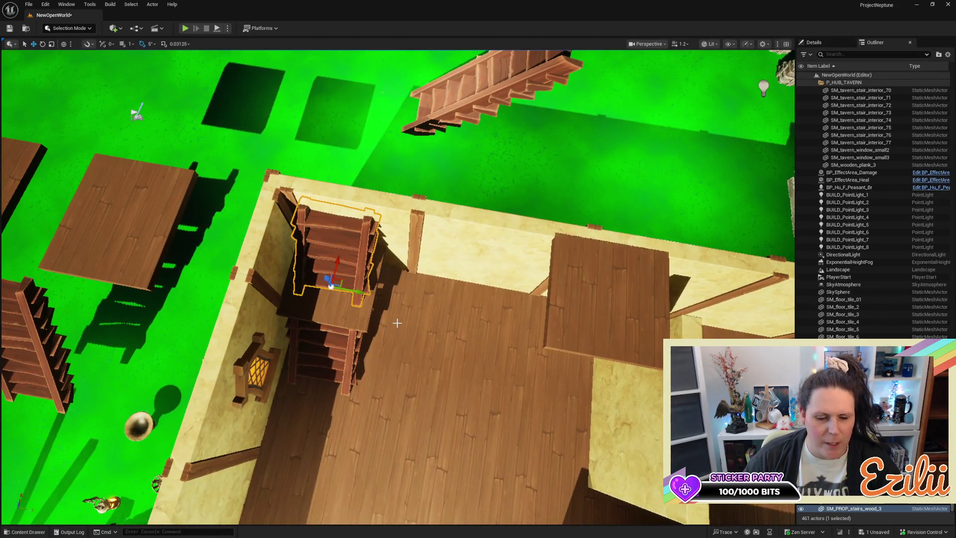
Step: Rotate the copied staircase 90° about the vertical axis to run along the back wall
key("e")
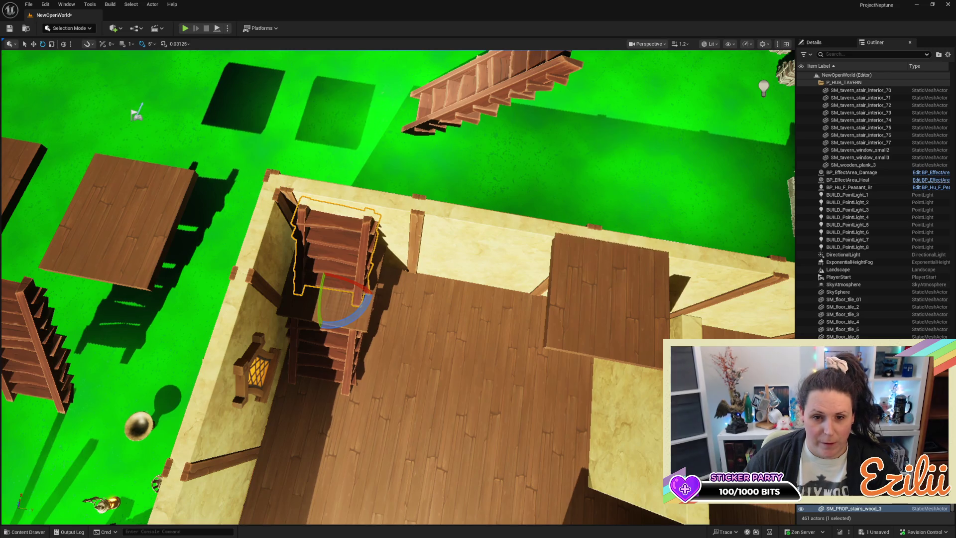
mouse_move(354, 312)
left_mouse_down()
mouse_move(338, 321)
mouse_move(329, 304)
mouse_move(416, 311)
left_mouse_up()
key("w")
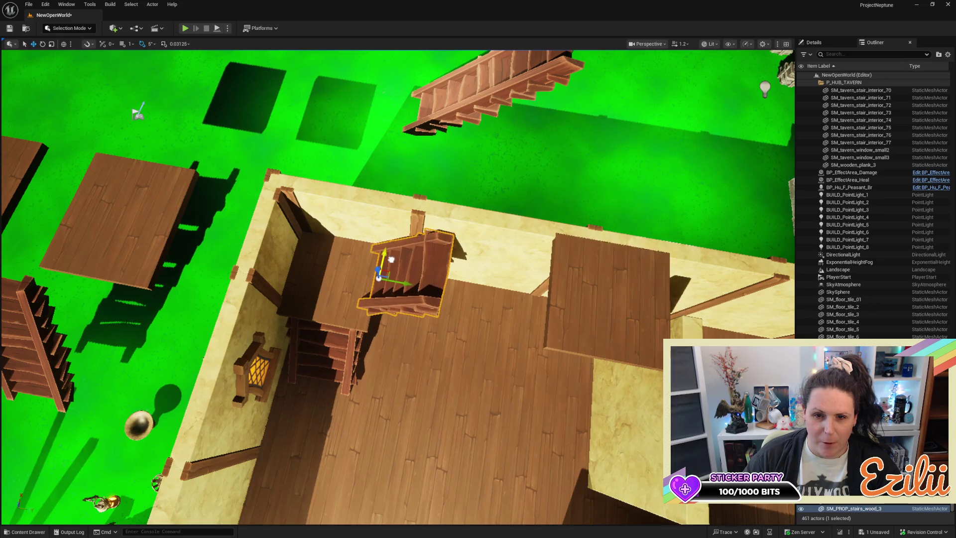
key("f")
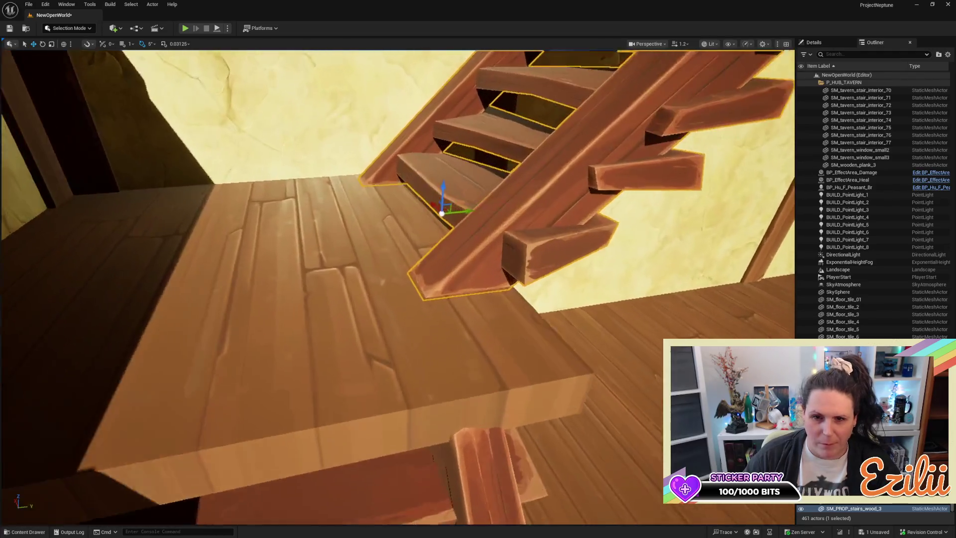
left_click_drag(411, 215, 411, 215)
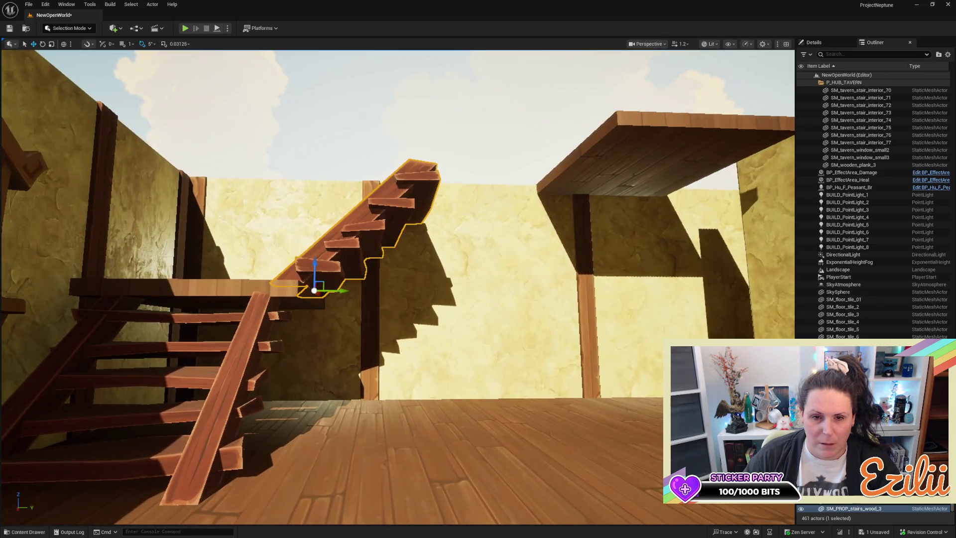
Step: Scale the upper staircase taller and longer so it reaches the upper floor
key("r")
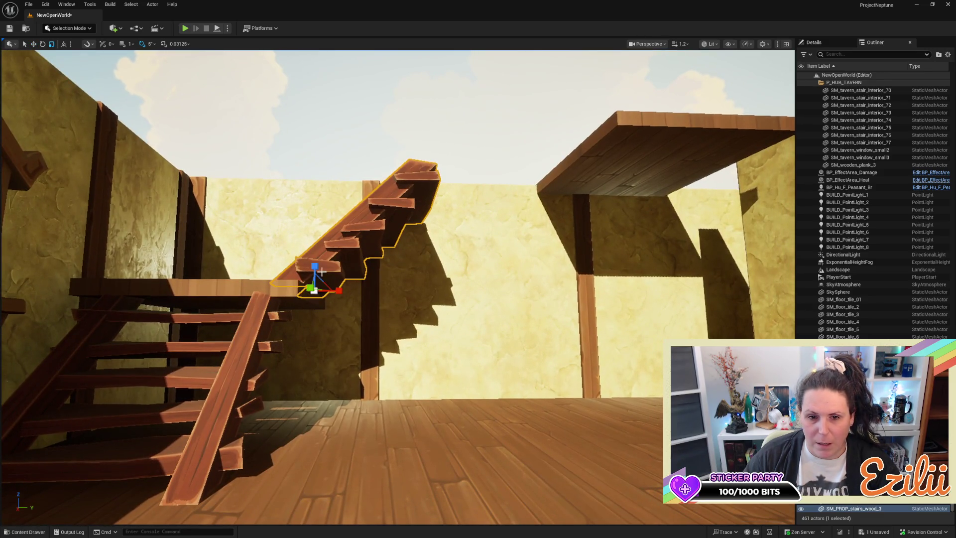
left_click_drag(317, 267, 318, 254)
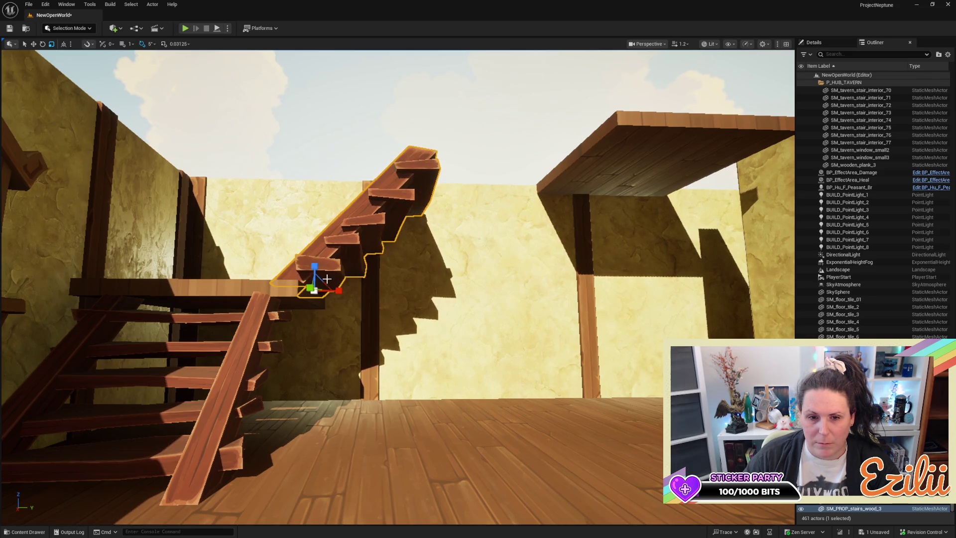
mouse_move(339, 290)
left_mouse_down()
mouse_move(339, 259)
mouse_move(339, 311)
left_mouse_up()
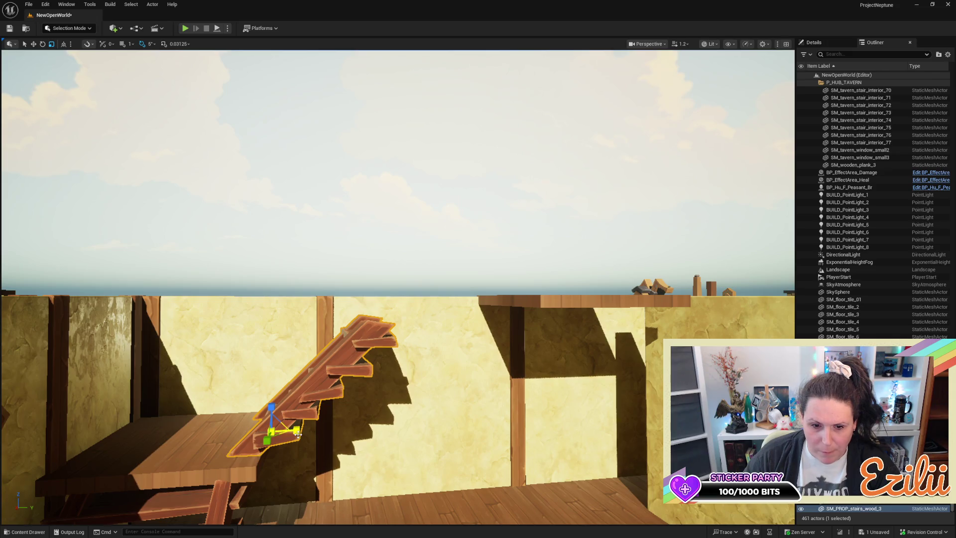
left_click_drag(299, 434, 306, 433)
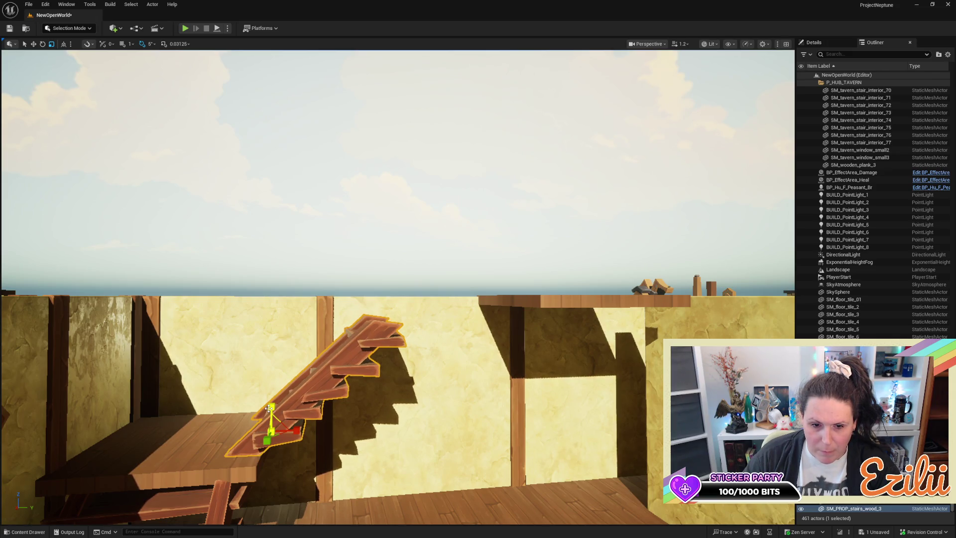
left_click_drag(268, 408, 294, 413)
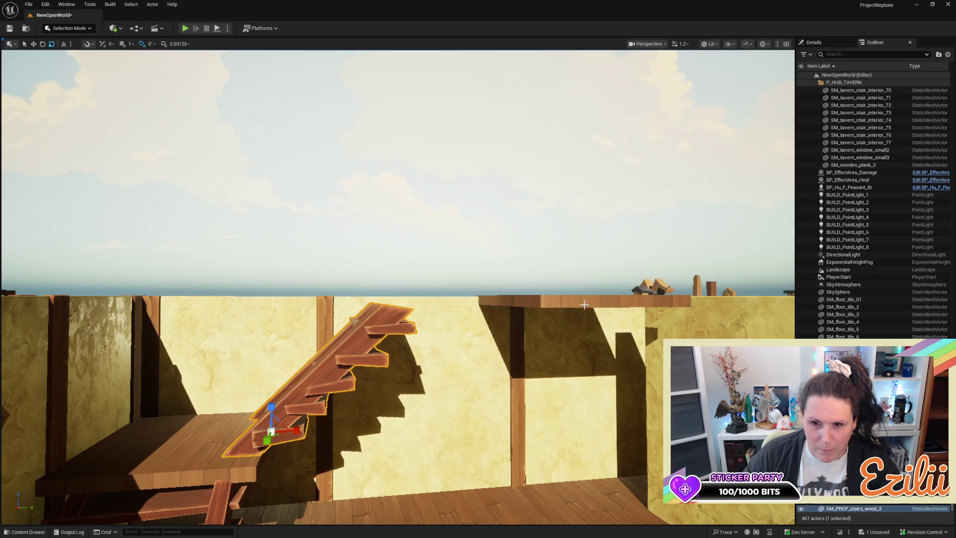
Step: Slide the upper wooden beam along Y to meet the top of the new staircase
left_click(584, 305)
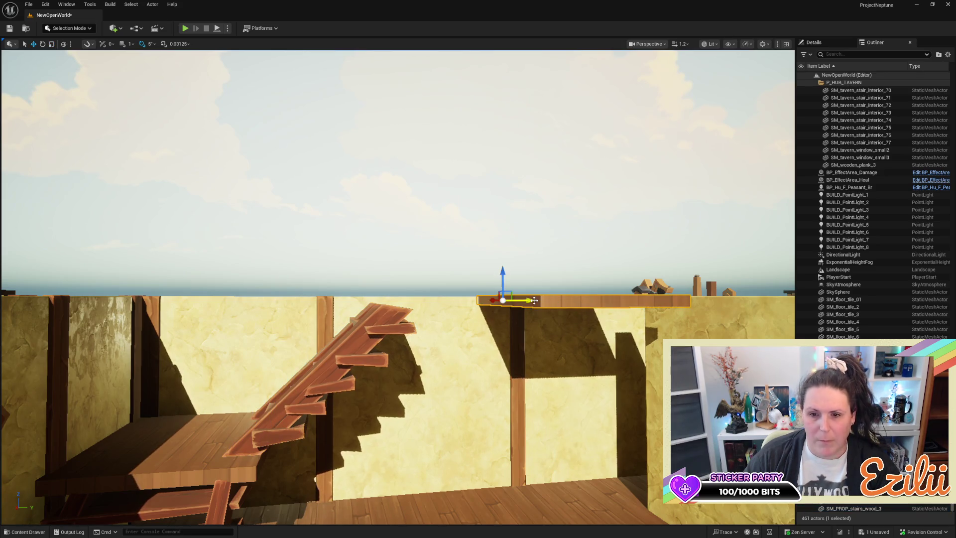
mouse_move(532, 302)
left_mouse_down()
mouse_move(451, 306)
mouse_move(417, 321)
mouse_move(418, 331)
left_mouse_up()
scroll(432, 338, "down", 5)
scroll(432, 338, "up", 10)
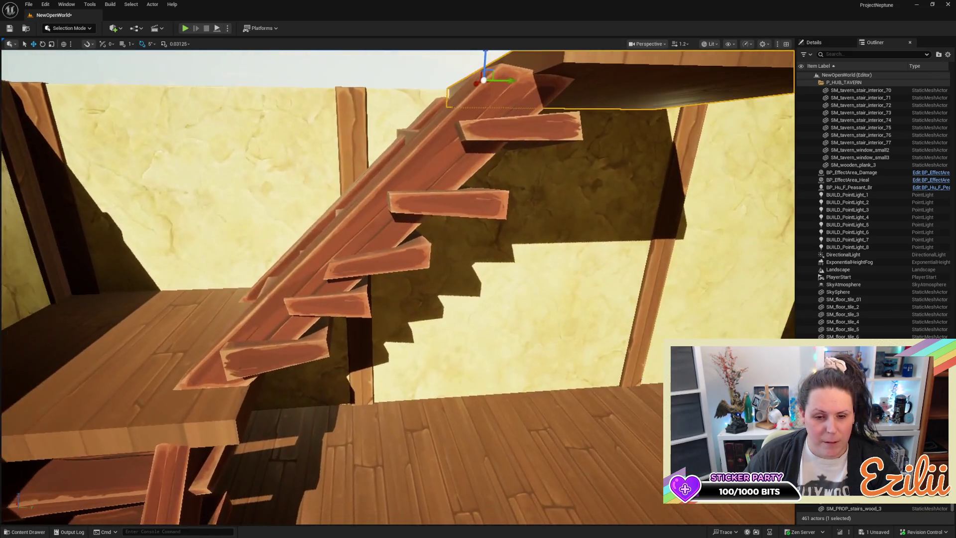
mouse_move(432, 338)
left_mouse_down()
mouse_move(436, 379)
mouse_move(393, 378)
mouse_move(393, 338)
mouse_move(364, 396)
left_mouse_up()
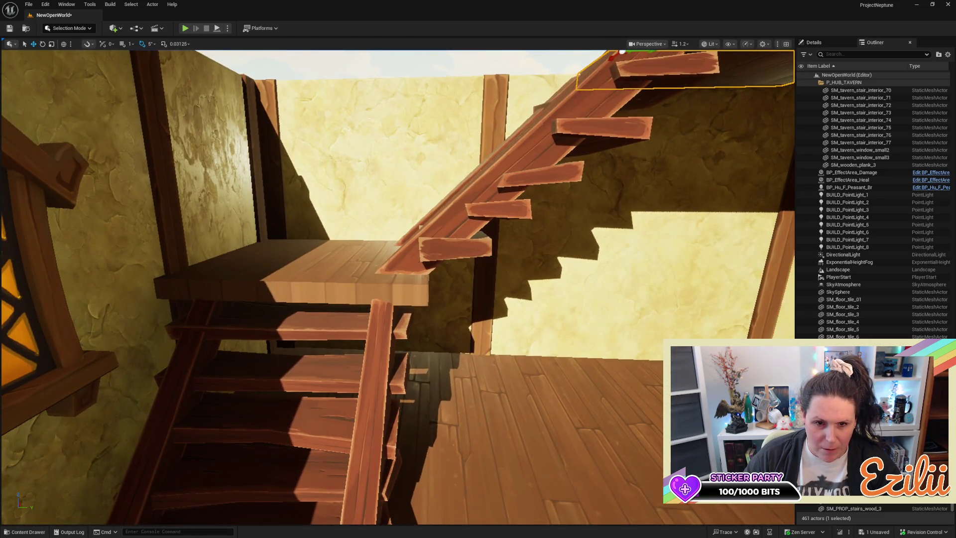
Step: Scale the landing platform down to a smaller size
left_click(311, 287)
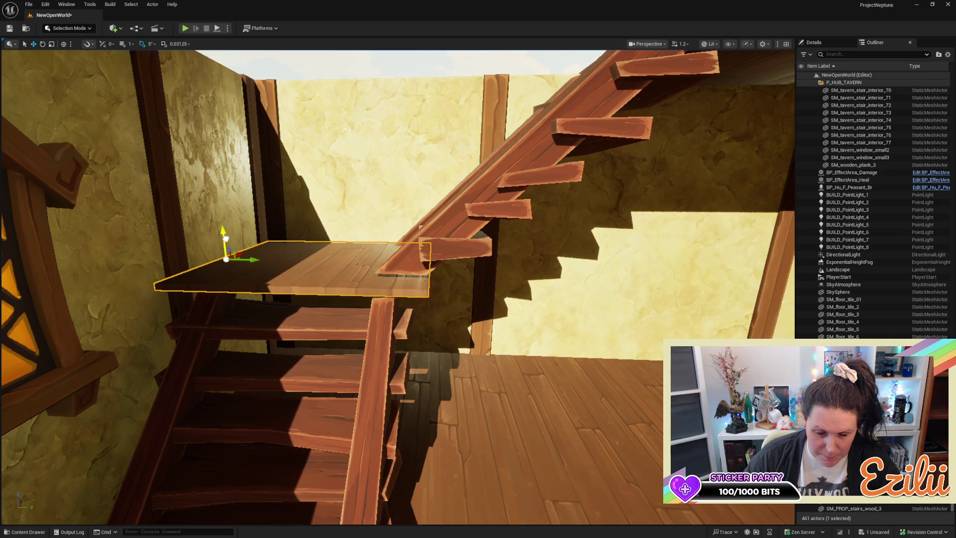
left_click_drag(225, 237, 371, 254)
key("r")
left_click_drag(363, 217, 410, 212)
key("w")
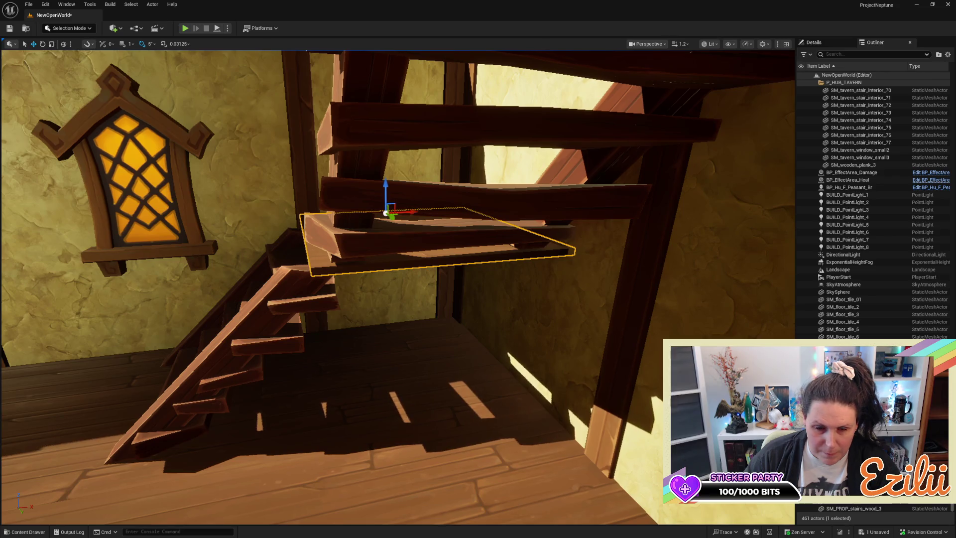
Step: Select a stair plank in the tavern and duplicate it as SM_tavern_stair_interior_100
key("w")
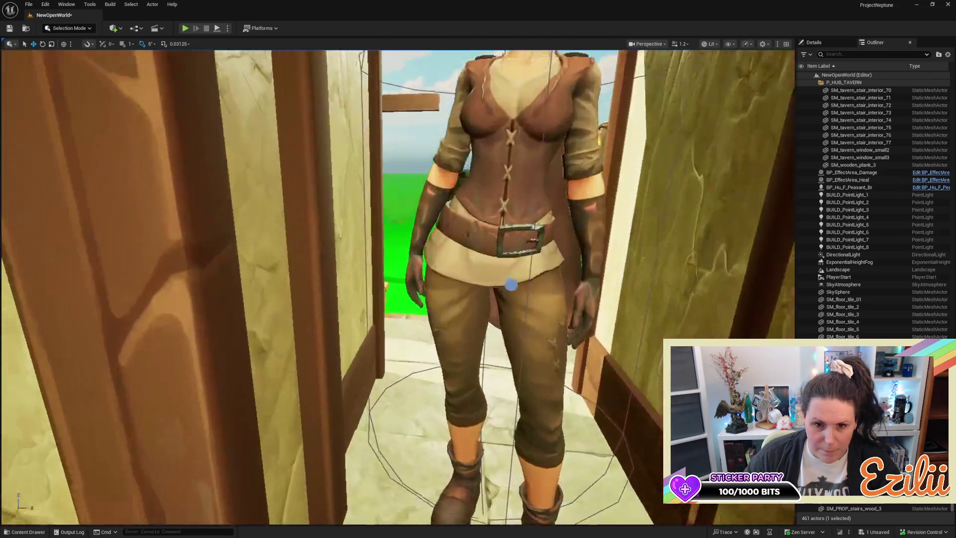
key("w")
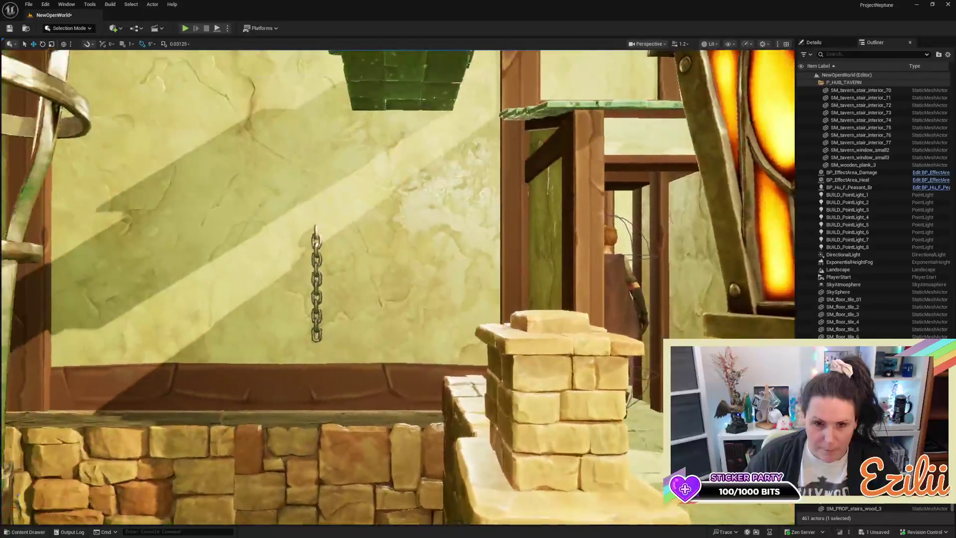
key("w")
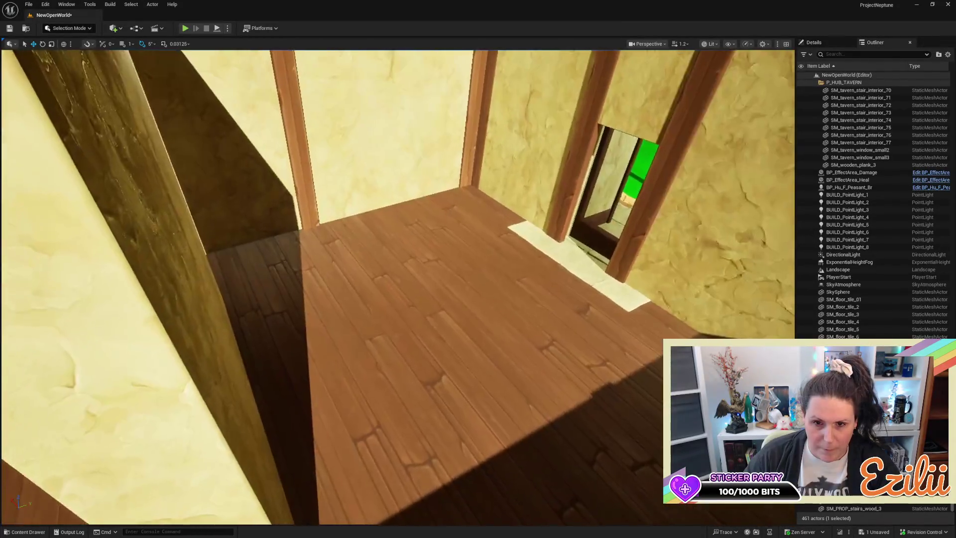
key("s")
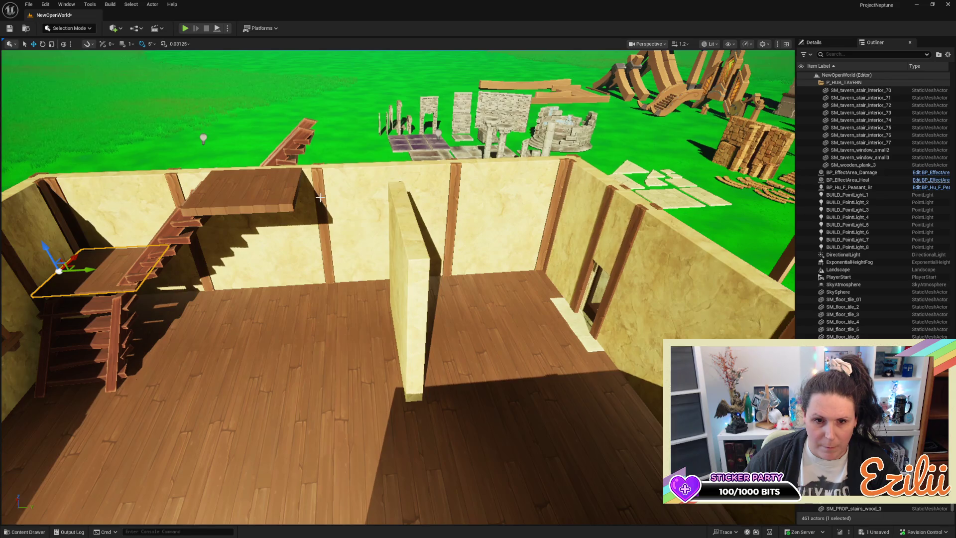
left_click(320, 198)
key("s")
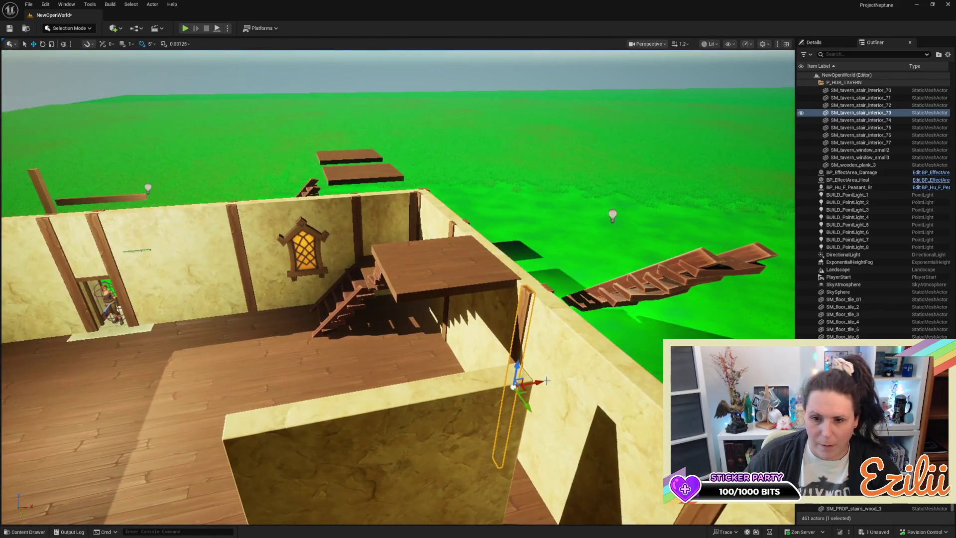
left_click_drag(541, 383, 400, 384, "alt")
key("w")
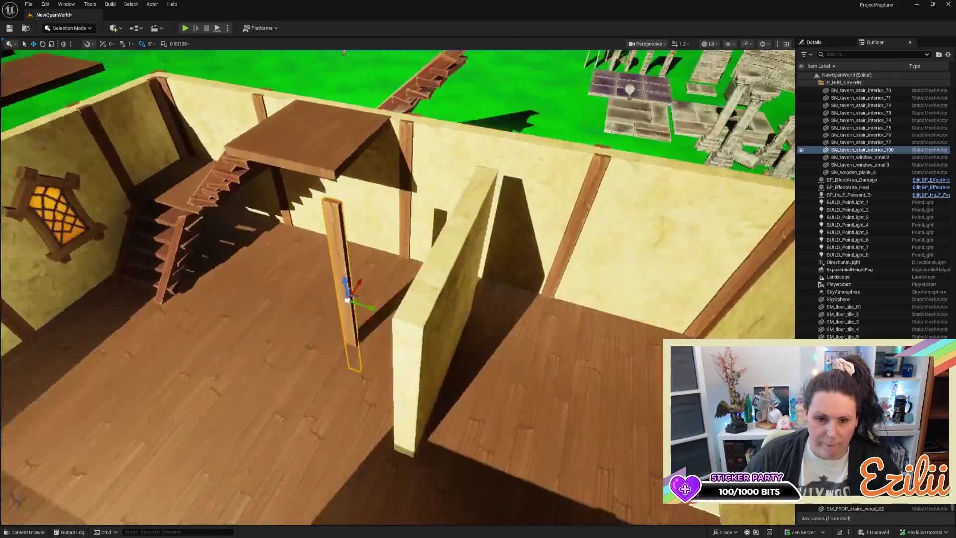
key("w")
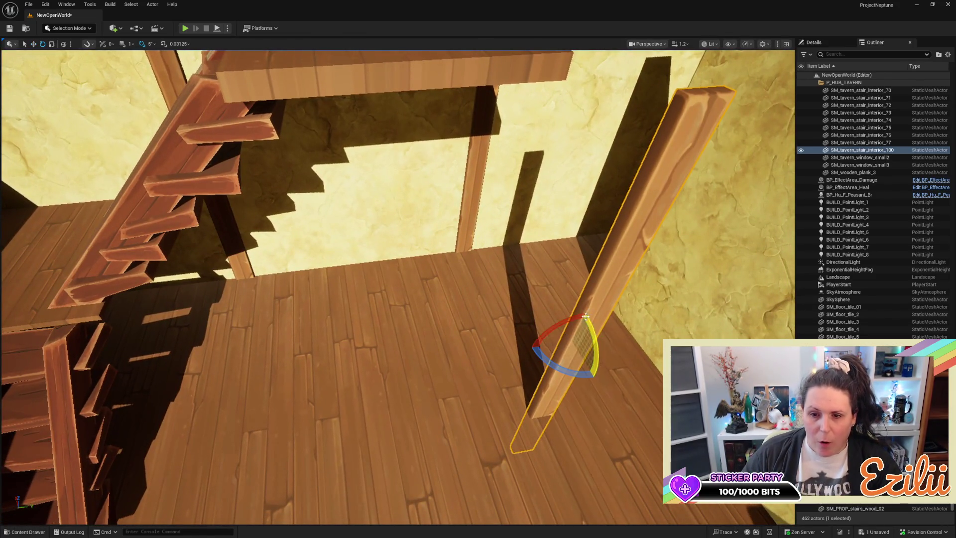
Step: Lay the copied plank flat and move it up against the stairs
left_click_drag(582, 318, 546, 345)
left_click_drag(599, 332, 512, 275)
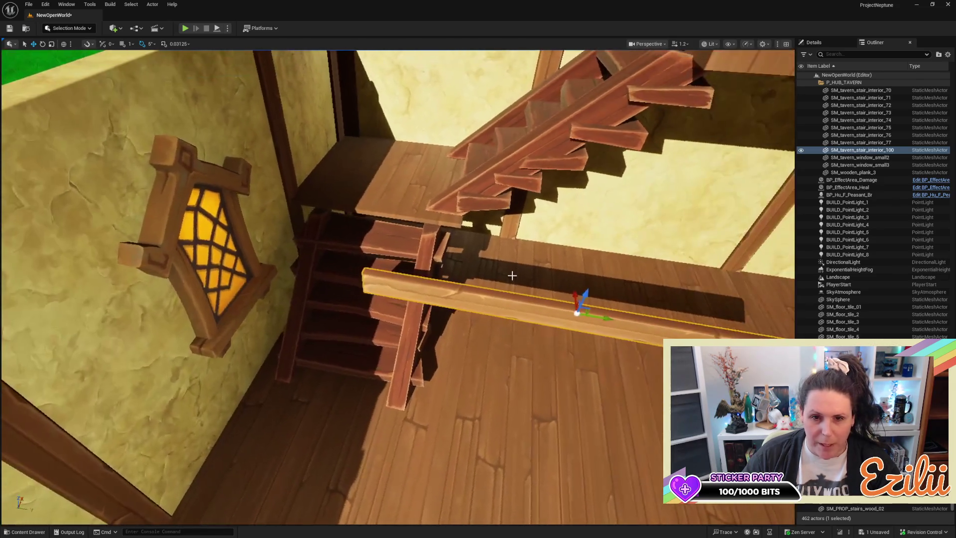
mouse_move(606, 319)
left_mouse_down()
mouse_move(461, 330)
mouse_move(461, 313)
left_mouse_up()
mouse_move(310, 277)
left_mouse_down()
mouse_move(299, 279)
mouse_move(311, 277)
left_mouse_up()
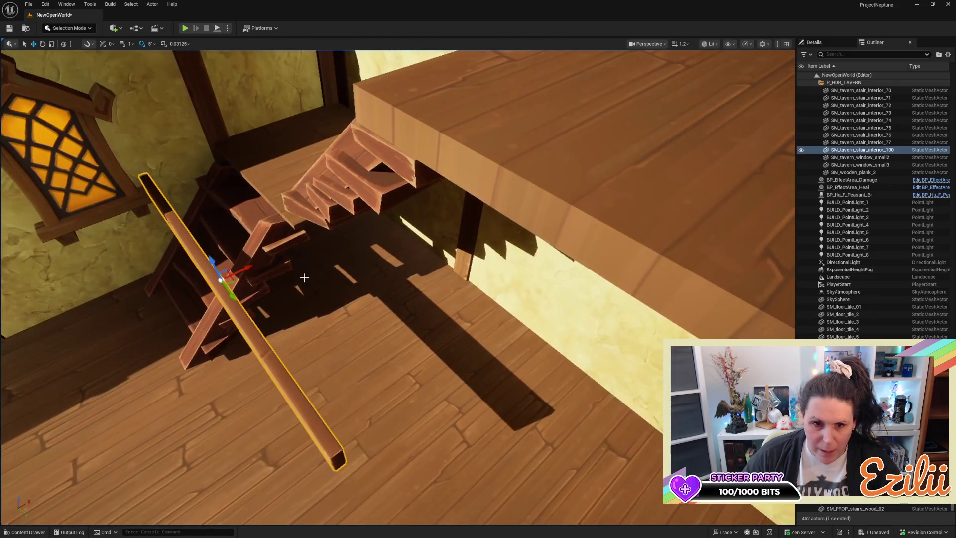
left_click_drag(247, 267, 371, 204)
key("e")
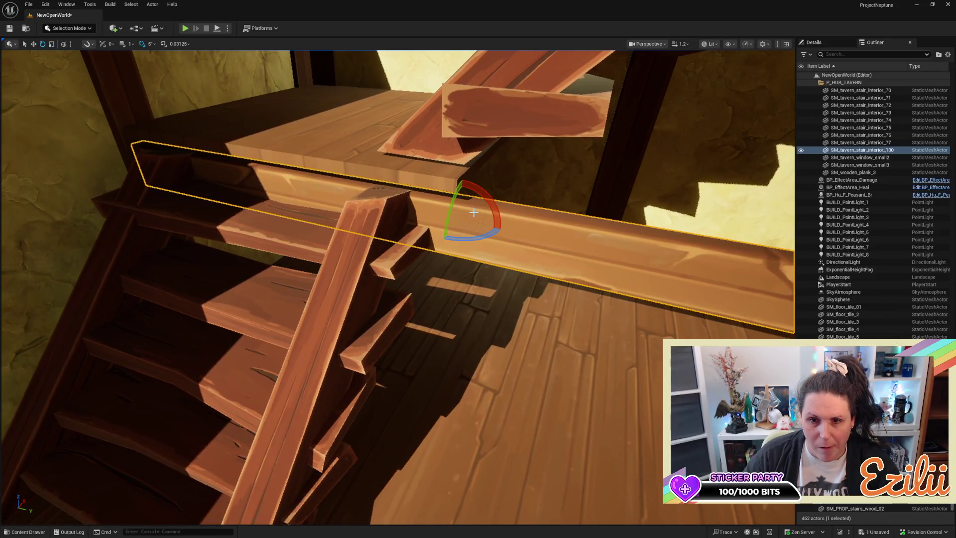
mouse_move(464, 243)
left_mouse_down()
mouse_move(446, 232)
mouse_move(462, 249)
left_mouse_up()
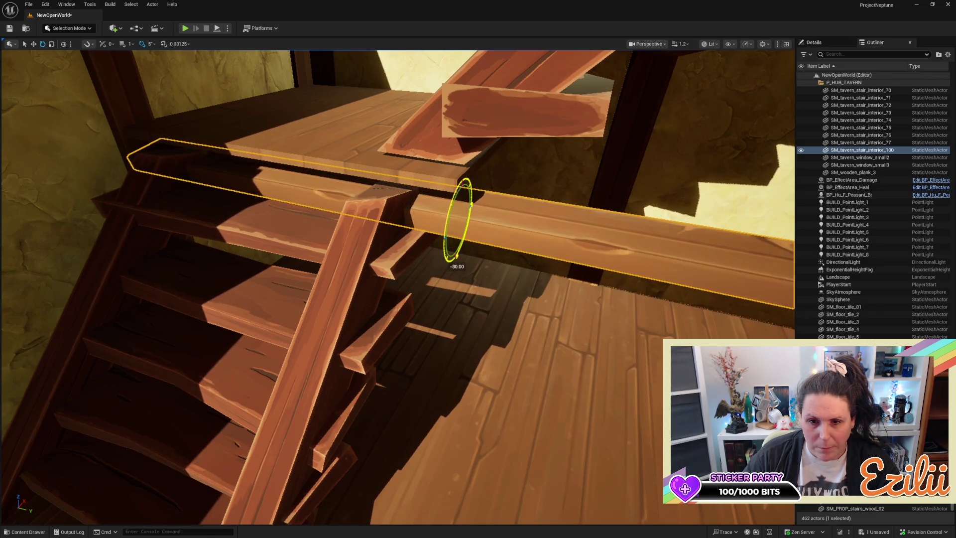
left_click_drag(461, 249, 479, 250)
Step: Raise the plank, slide it along the landing edge and shorten it to fit
key("w")
mouse_move(461, 201)
left_mouse_down()
mouse_move(464, 164)
mouse_move(475, 163)
mouse_move(457, 177)
mouse_move(460, 162)
mouse_move(630, 159)
mouse_move(475, 129)
mouse_move(456, 171)
left_mouse_up()
mouse_move(453, 171)
left_mouse_down()
mouse_move(505, 181)
mouse_move(508, 161)
mouse_move(540, 159)
mouse_move(448, 158)
left_mouse_up()
key("w")
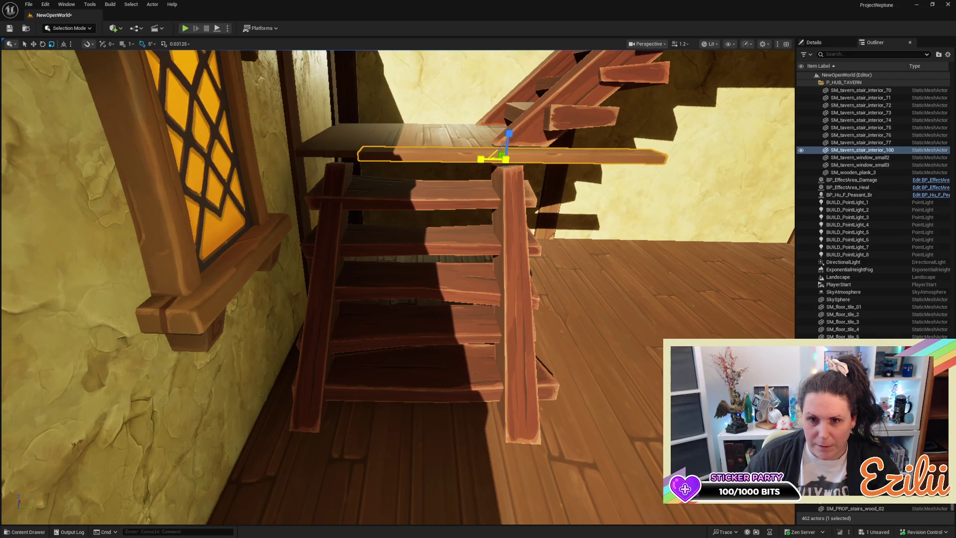
mouse_move(531, 161)
left_mouse_down()
mouse_move(394, 162)
mouse_move(435, 175)
left_mouse_up()
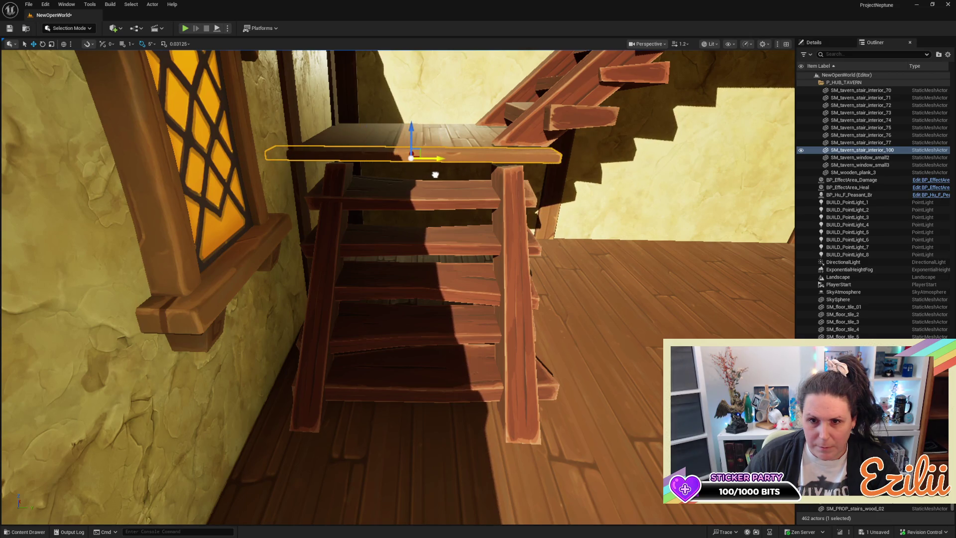
key("r")
left_click_drag(382, 156, 450, 159)
key("w")
left_click_drag(374, 245, 312, 282)
Step: Move BUILD_PointLight_1 next to the lantern and Alt-drag a duplicate of the landing plank
left_click(354, 249)
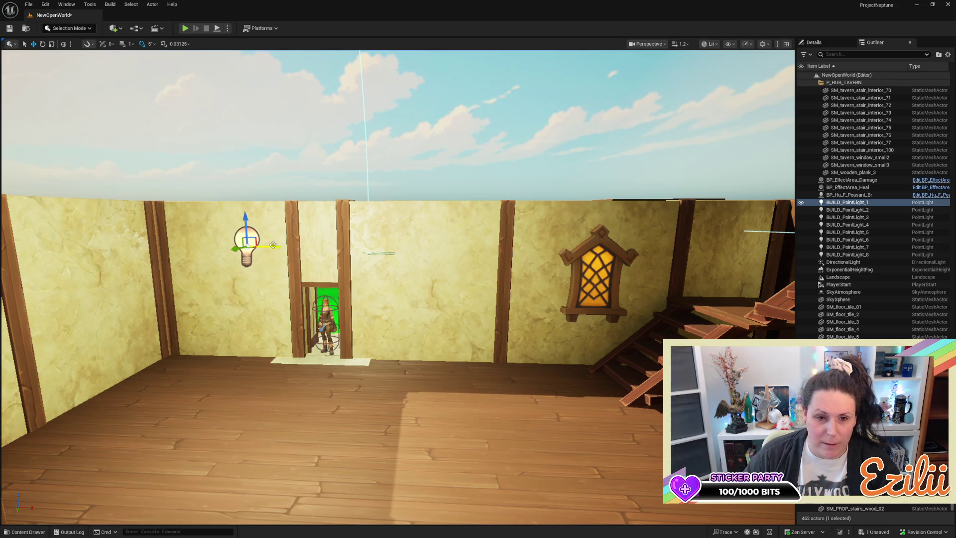
left_click_drag(273, 246, 603, 246)
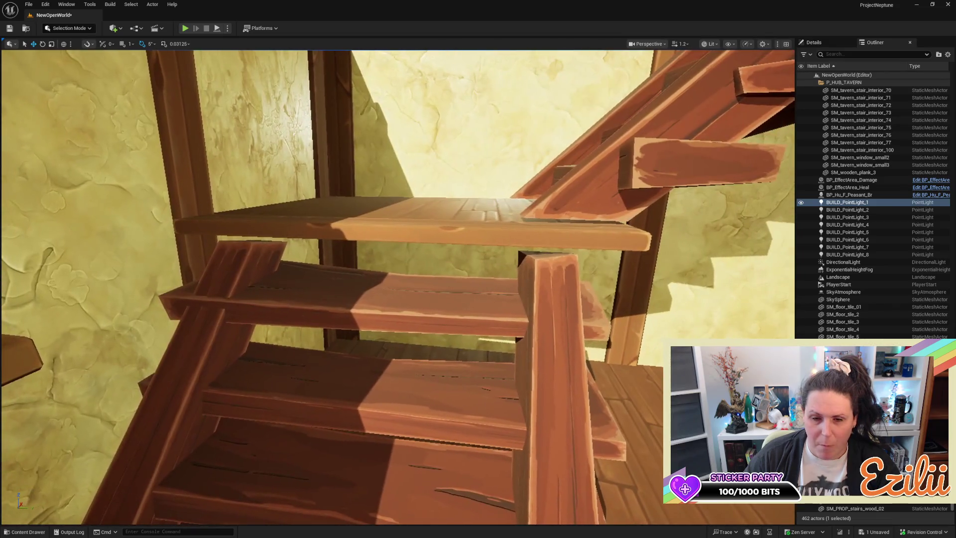
left_click(411, 229)
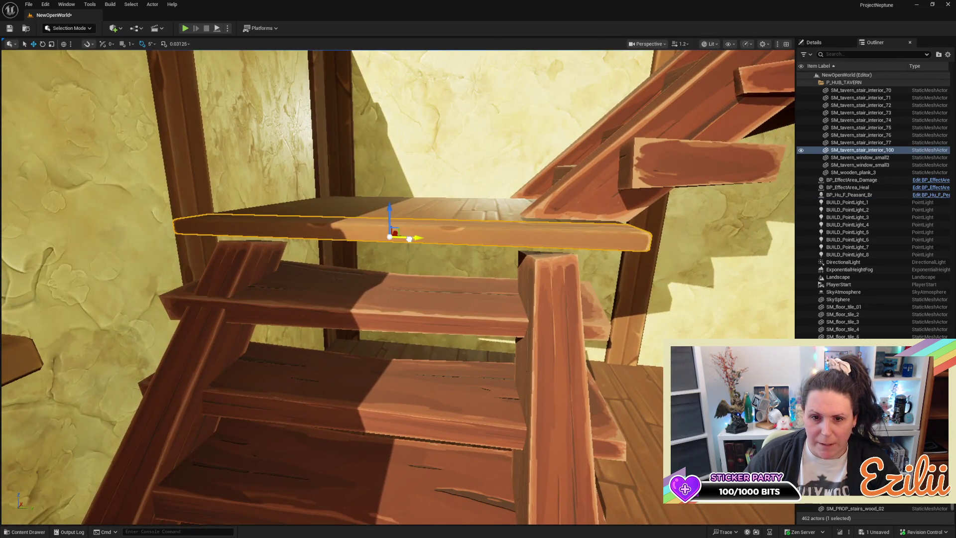
left_click_drag(409, 239, 647, 239, "alt")
left_click_drag(290, 220, 289, 220)
Step: Rotate the plank copy -80° and slide it along the landing under the upper flight
key("e")
left_click_drag(214, 214, 161, 208)
key("w")
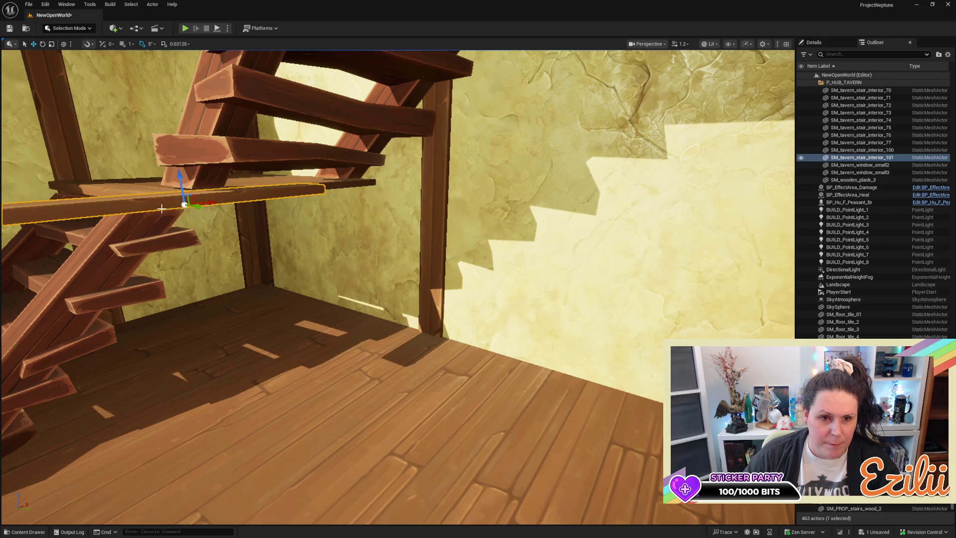
left_click_drag(279, 299, 249, 291)
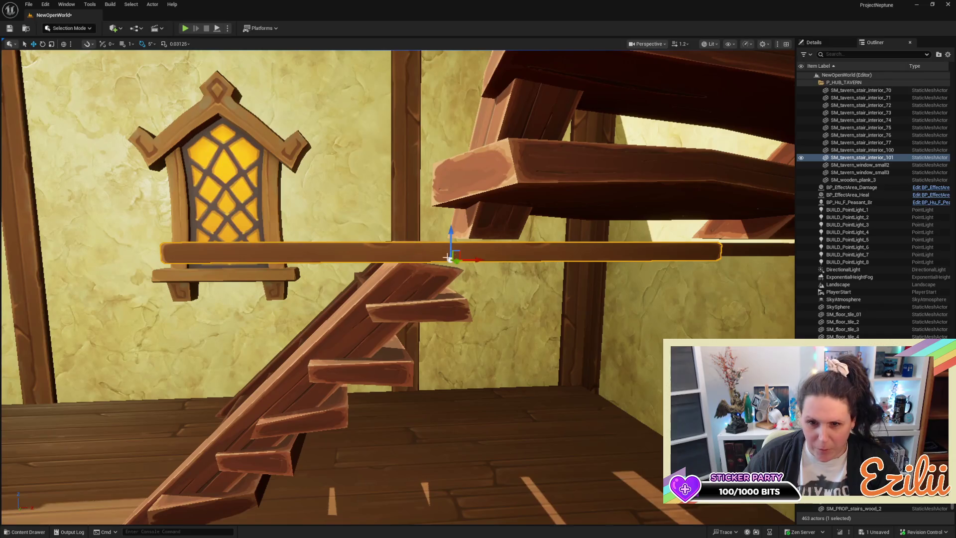
mouse_move(475, 259)
left_mouse_down()
mouse_move(690, 262)
mouse_move(682, 275)
left_mouse_up()
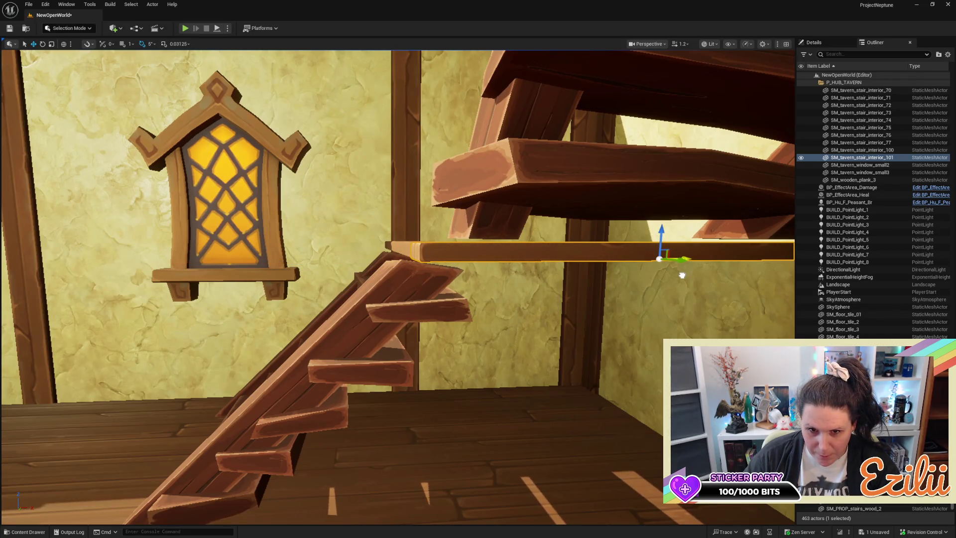
key("f")
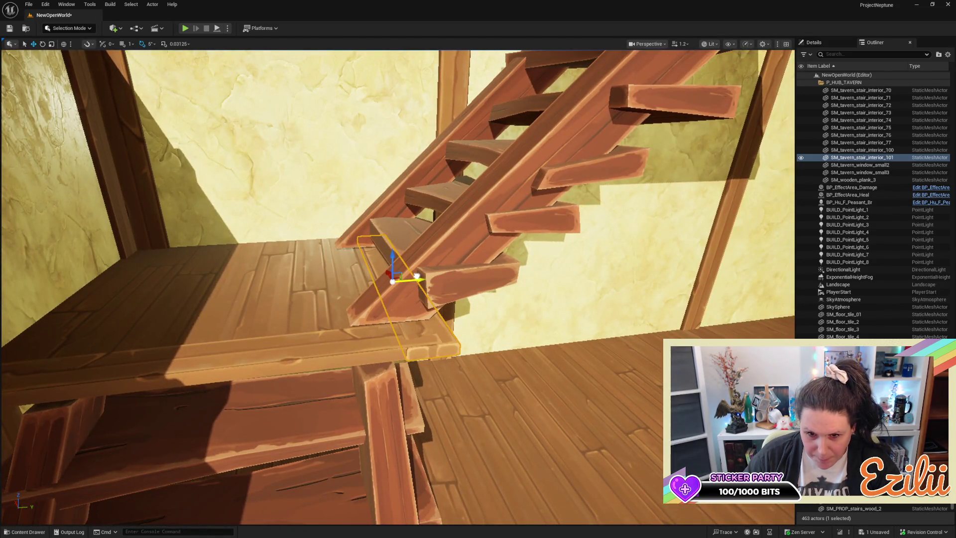
scroll(376, 218, "up", 3)
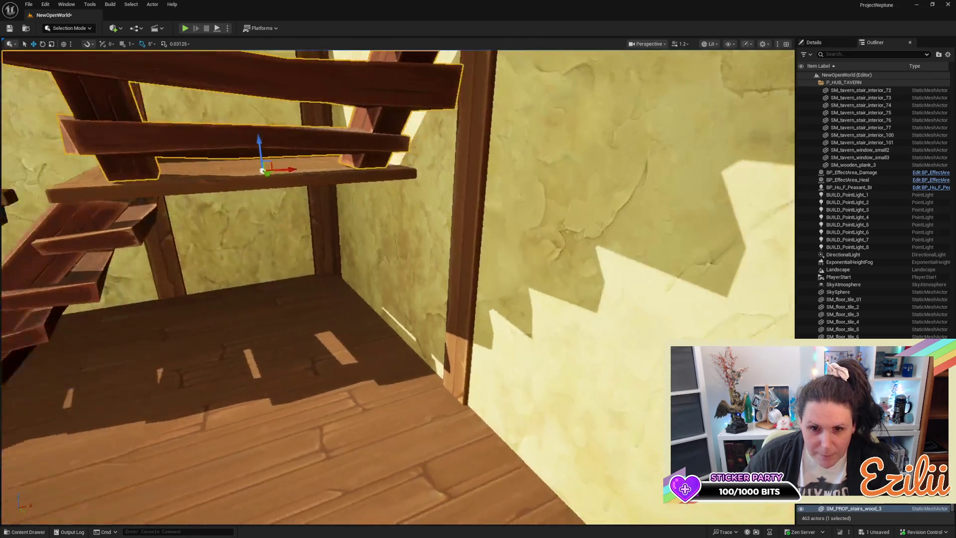
left_click(439, 180)
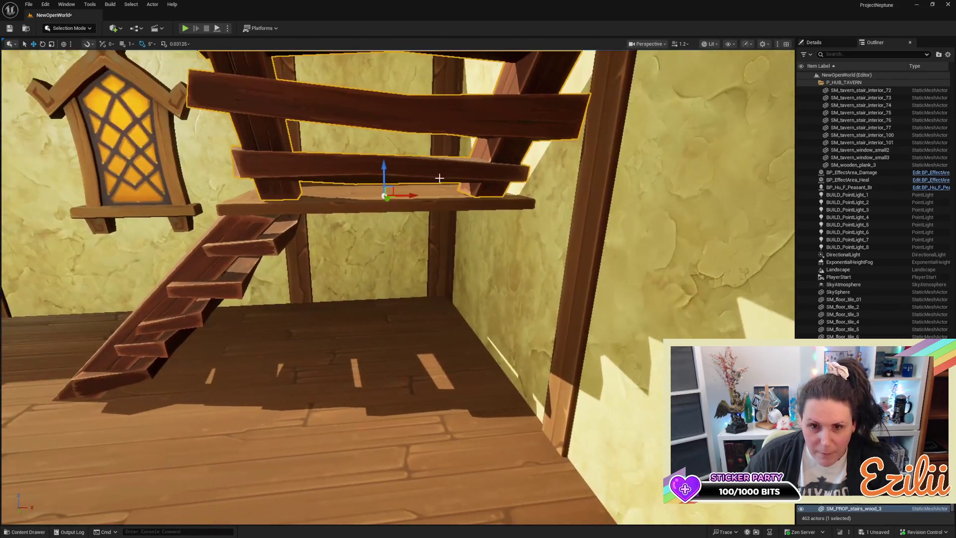
Step: Nudge SM_PROP_stairs_wood_3 and SM_tavern_stair_interior_101 along Y so they line up
left_click_drag(407, 195, 409, 195)
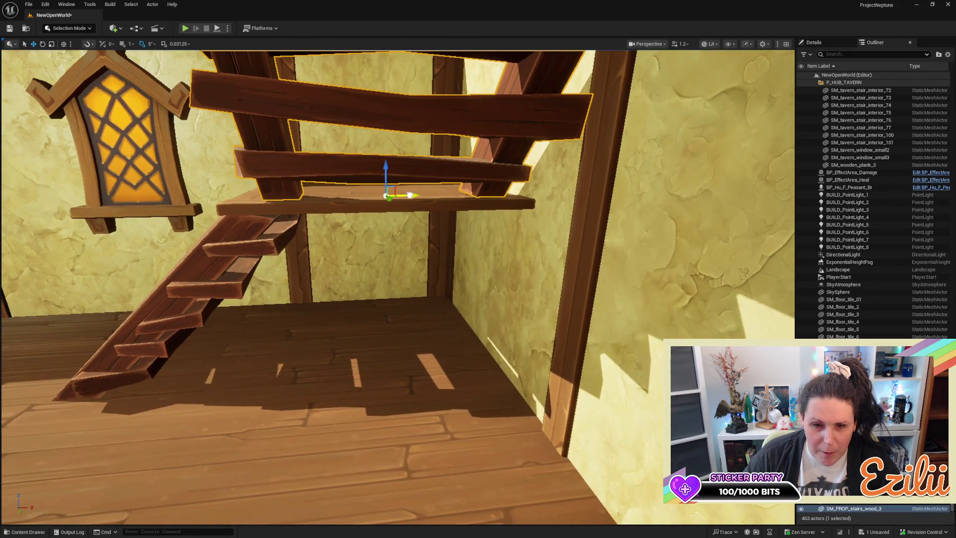
left_click(352, 205)
mouse_move(403, 208)
left_mouse_down()
mouse_move(298, 220)
mouse_move(296, 274)
mouse_move(252, 322)
left_mouse_up()
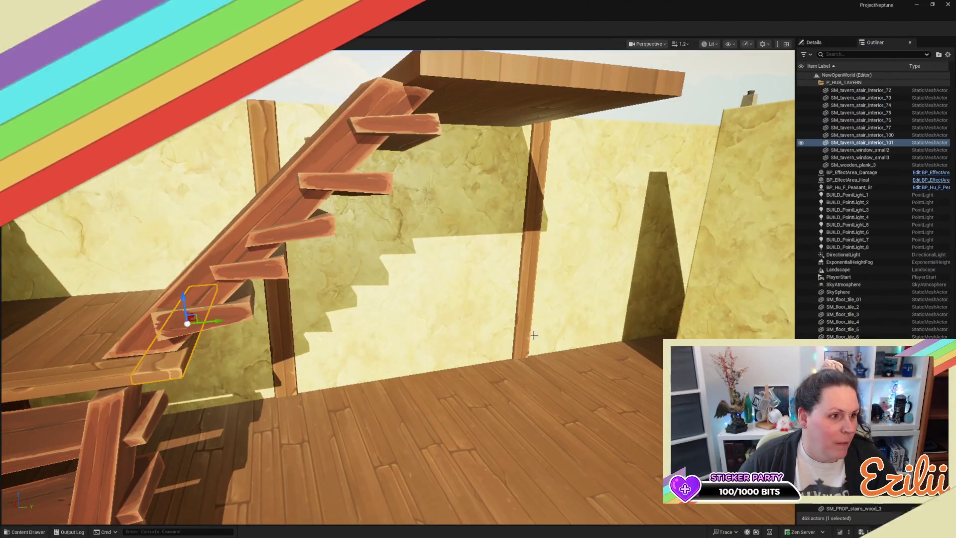
Step: Duplicate the plank as SM_tavern_stair_interior_102, an upright post at the landing's outer corner
left_click_drag(479, 353, 461, 334)
key("ctrl+d")
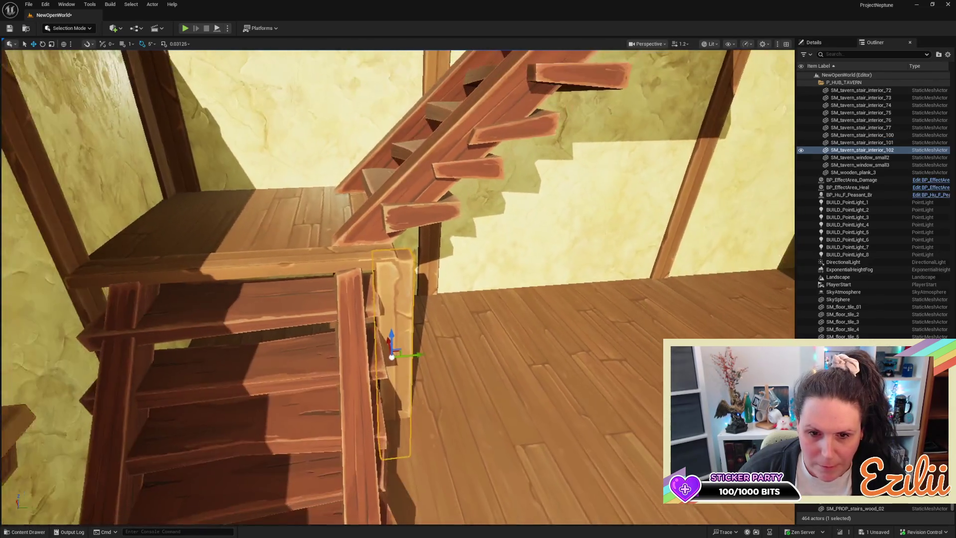
mouse_move(429, 378)
left_mouse_down()
mouse_move(421, 351)
mouse_move(396, 333)
left_mouse_up()
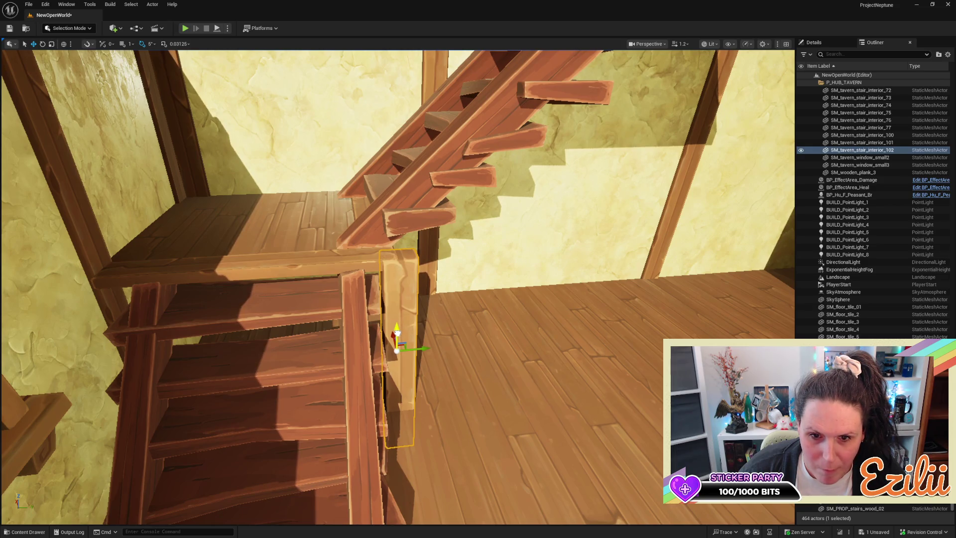
scroll(389, 225, "down", 10)
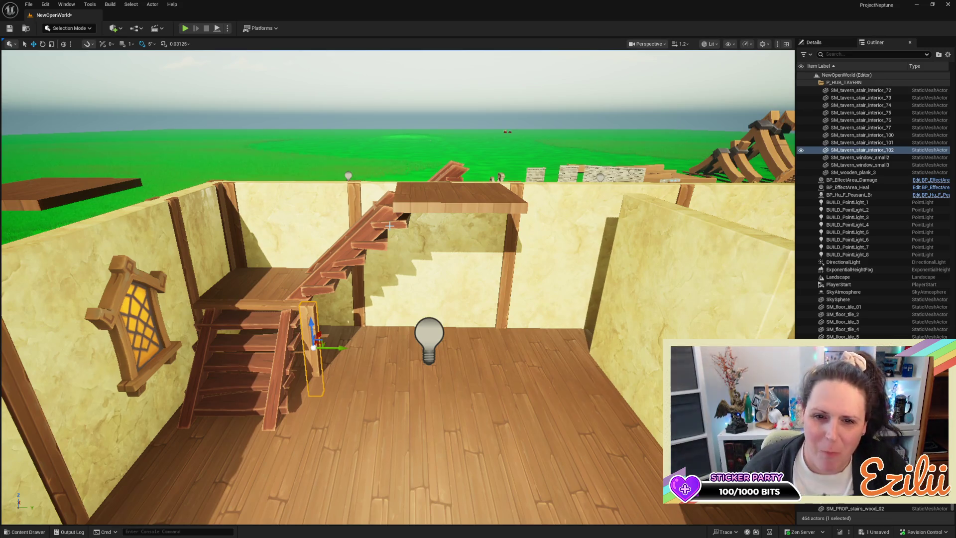
key("a")
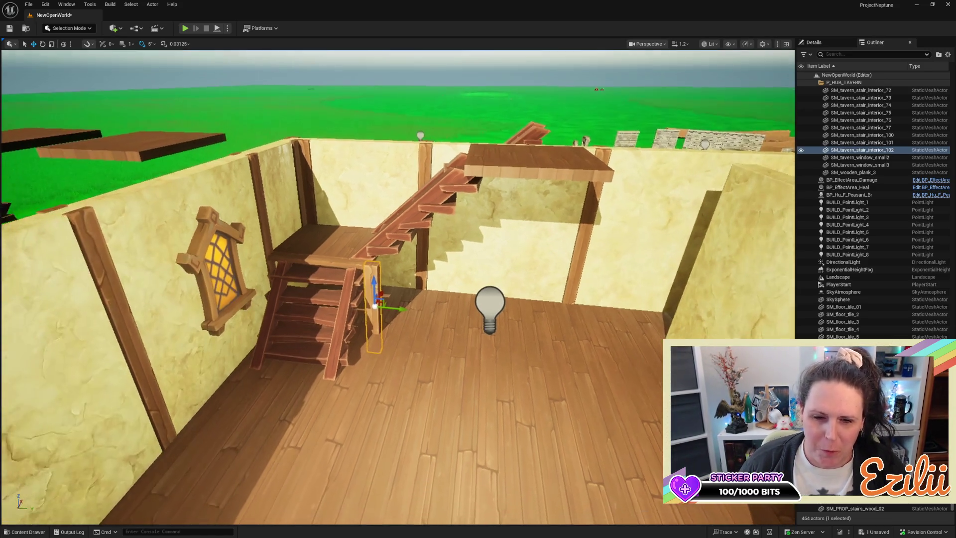
left_click_drag(398, 287, 402, 275)
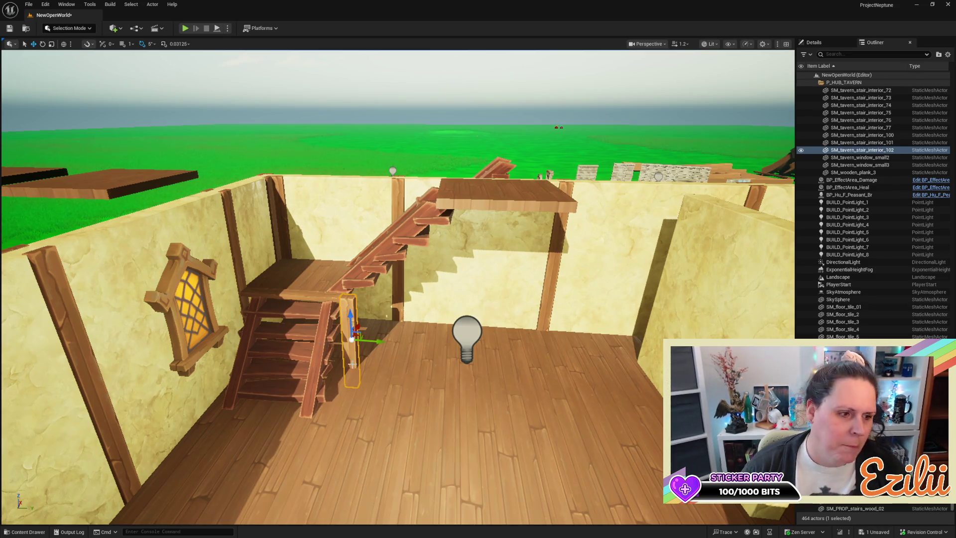
scroll(358, 383, "up", 2)
mouse_move(398, 298)
left_mouse_down()
mouse_move(495, 299)
mouse_move(449, 299)
mouse_move(500, 286)
mouse_move(493, 299)
mouse_move(520, 297)
mouse_move(413, 328)
left_mouse_up()
Step: Alt-drag the wooden upper-floor slab along X to place a copy beside the original
left_click(386, 258)
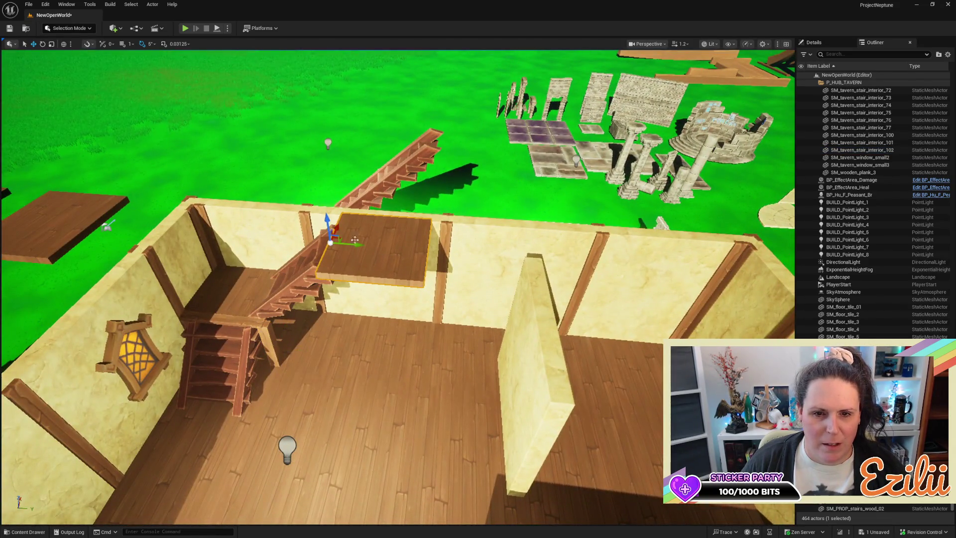
mouse_move(353, 243)
left_mouse_down()
mouse_move(473, 264)
mouse_move(359, 338)
left_mouse_up()
mouse_move(472, 280)
left_mouse_down()
mouse_move(465, 304)
mouse_move(472, 280)
left_mouse_up()
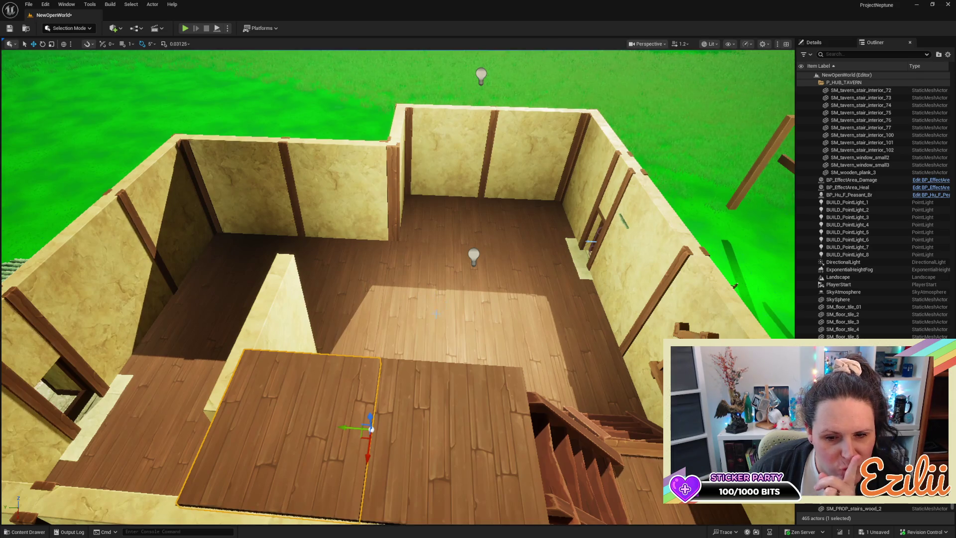
Step: Nudge the first floor slab slightly sideways toward its neighbour
scroll(437, 313, "up", 5)
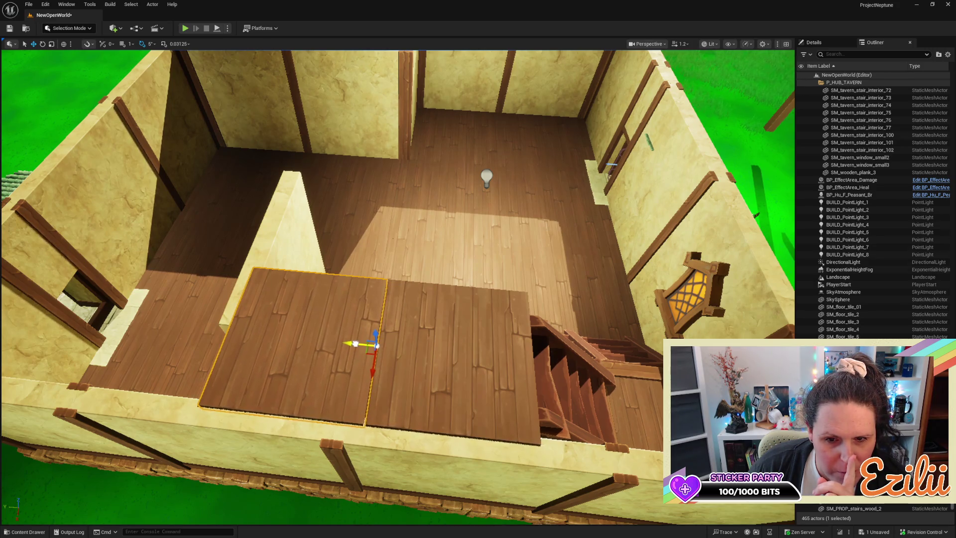
left_click_drag(357, 343, 358, 343)
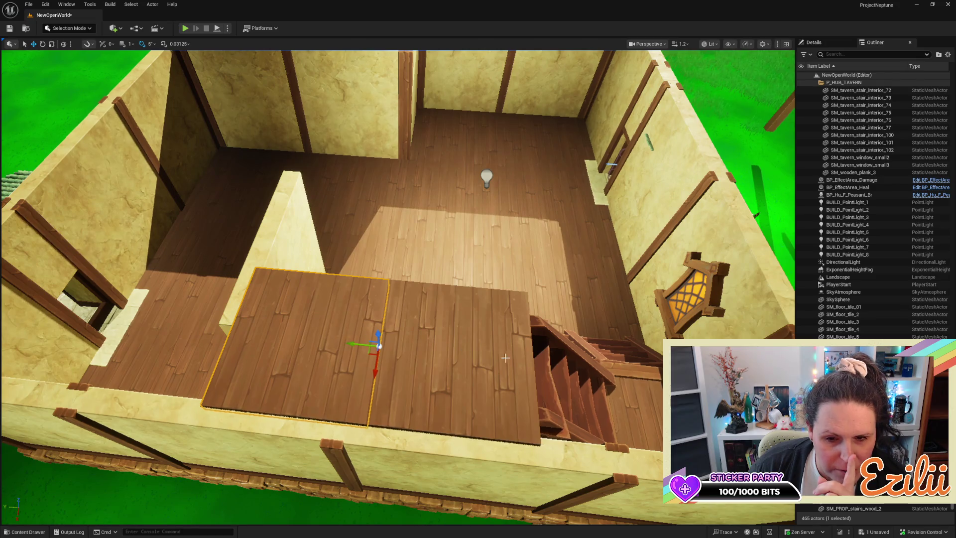
key("Escape")
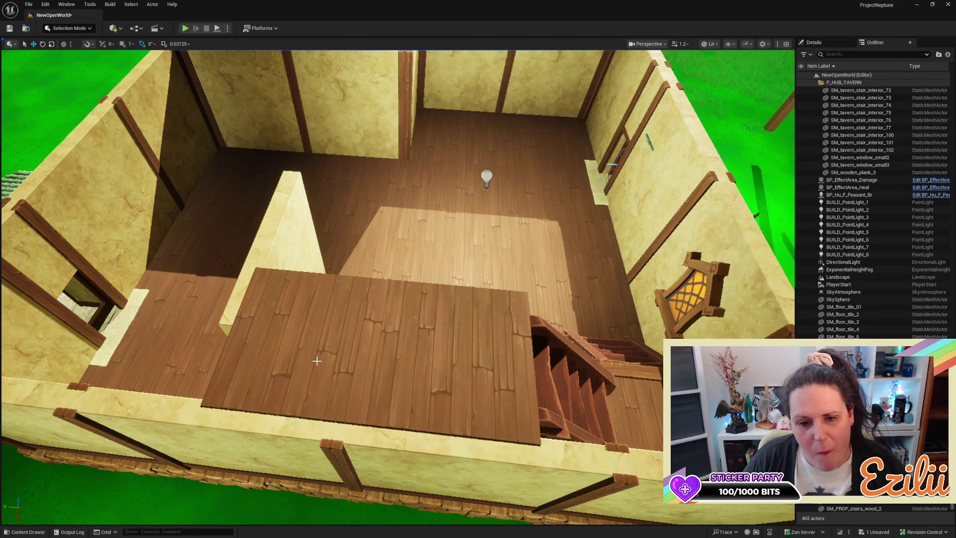
scroll(317, 360, "up", 5)
left_click(317, 360)
scroll(344, 352, "down", 2)
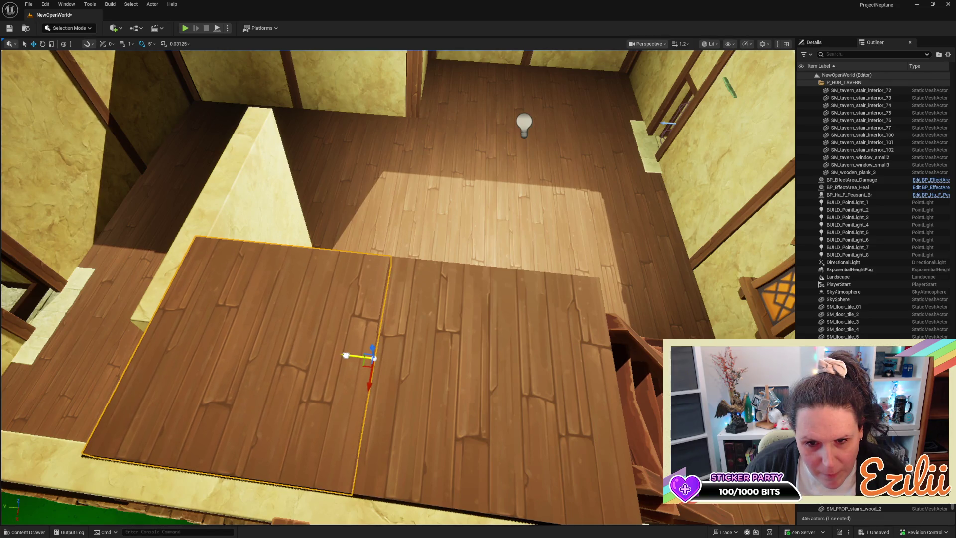
left_click_drag(505, 348, 506, 348)
Step: Shift the other floor slab slightly to close the gap and check the edges meet
left_click(439, 263)
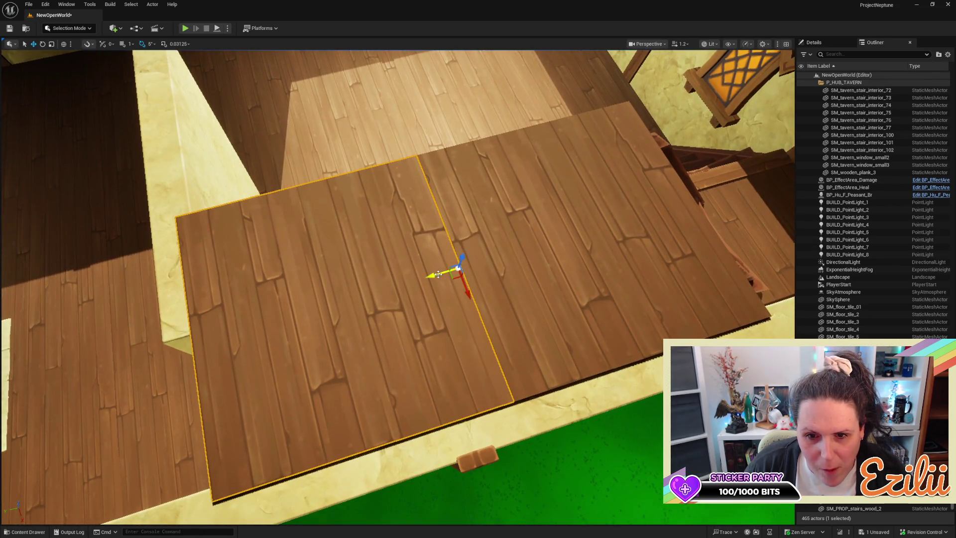
left_click_drag(437, 275, 437, 277)
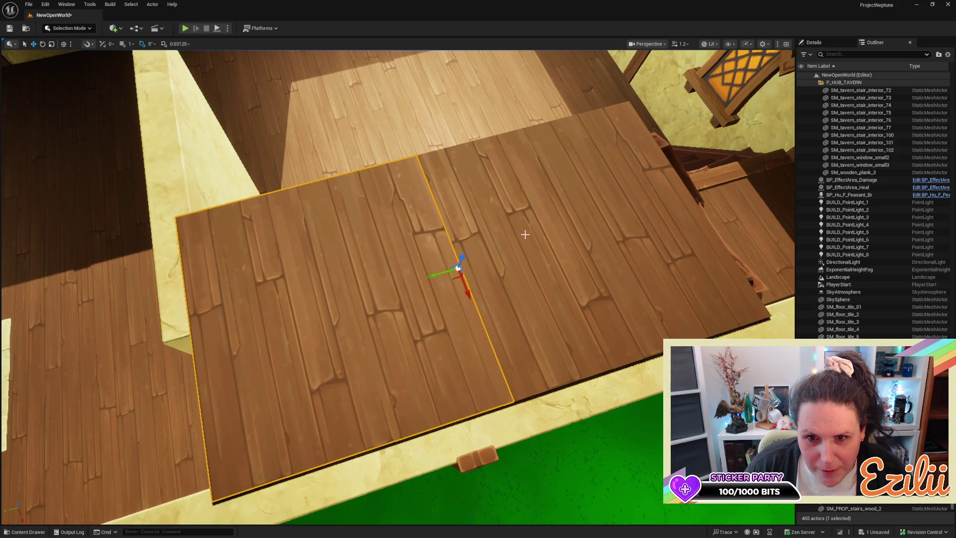
key("Escape")
left_click_drag(538, 220, 538, 221)
left_click_drag(413, 256, 413, 255)
left_click_drag(493, 235, 493, 234)
left_click(648, 276)
left_click_drag(648, 276, 648, 276)
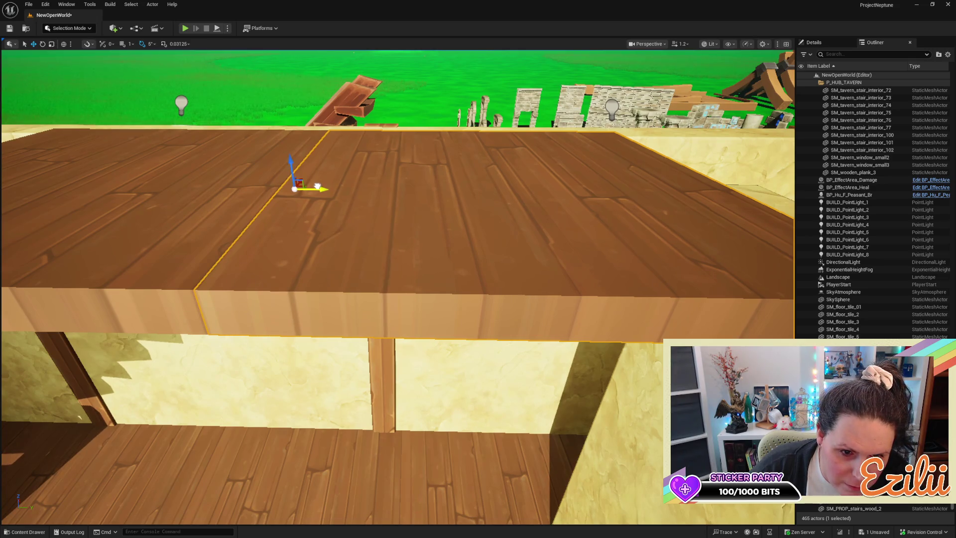
left_click_drag(317, 187, 317, 187)
left_click(256, 182)
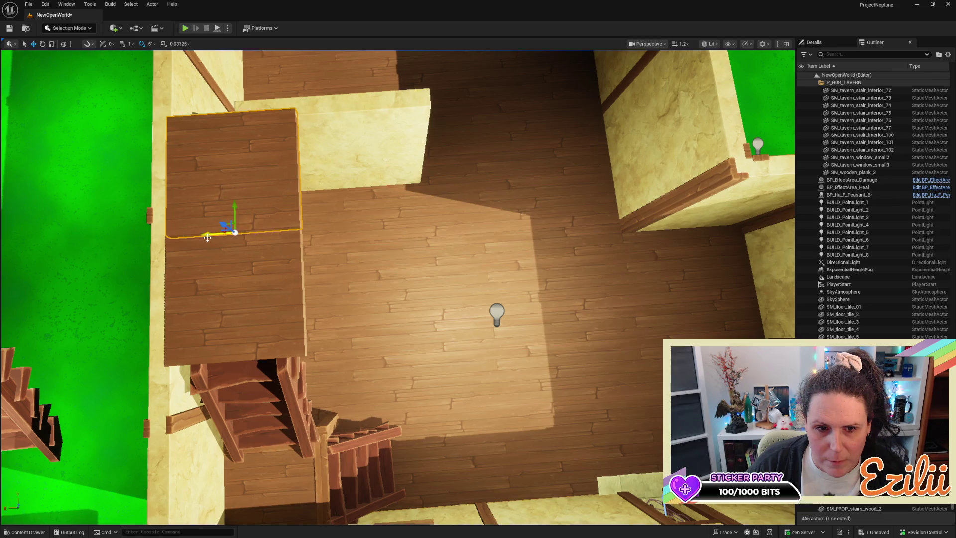
Step: Duplicate the plank slab to the right, widen it, and set it beside the first slab
mouse_move(211, 233)
left_mouse_down()
mouse_move(354, 234)
mouse_move(344, 241)
left_mouse_up()
key("r")
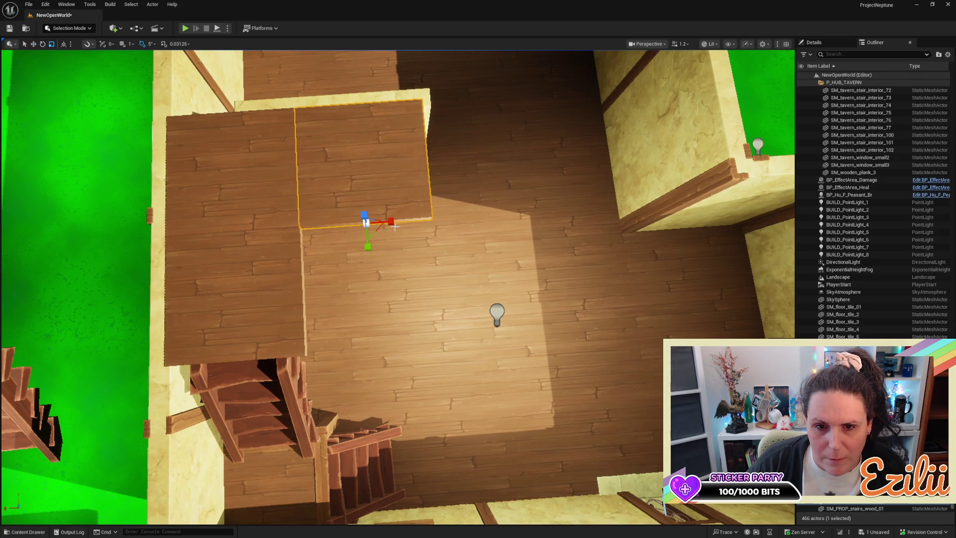
mouse_move(390, 221)
left_mouse_down()
mouse_move(423, 221)
mouse_move(413, 221)
left_mouse_up()
key("w")
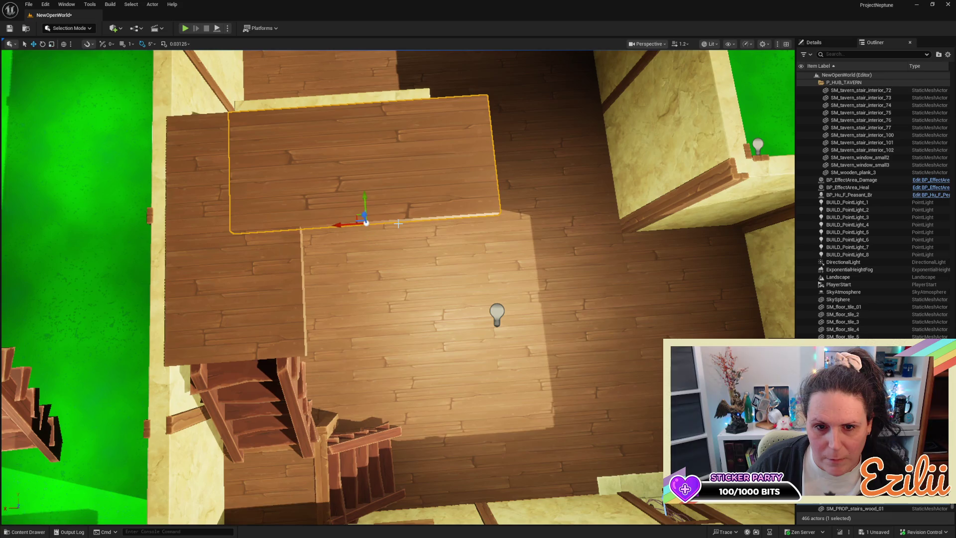
left_click_drag(341, 223, 409, 220)
key("Escape")
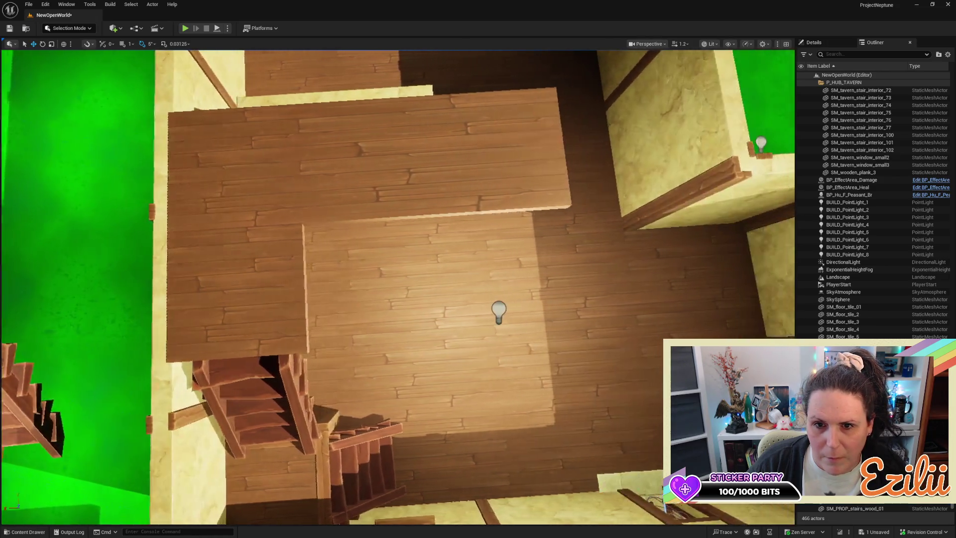
left_click_drag(398, 288, 398, 209)
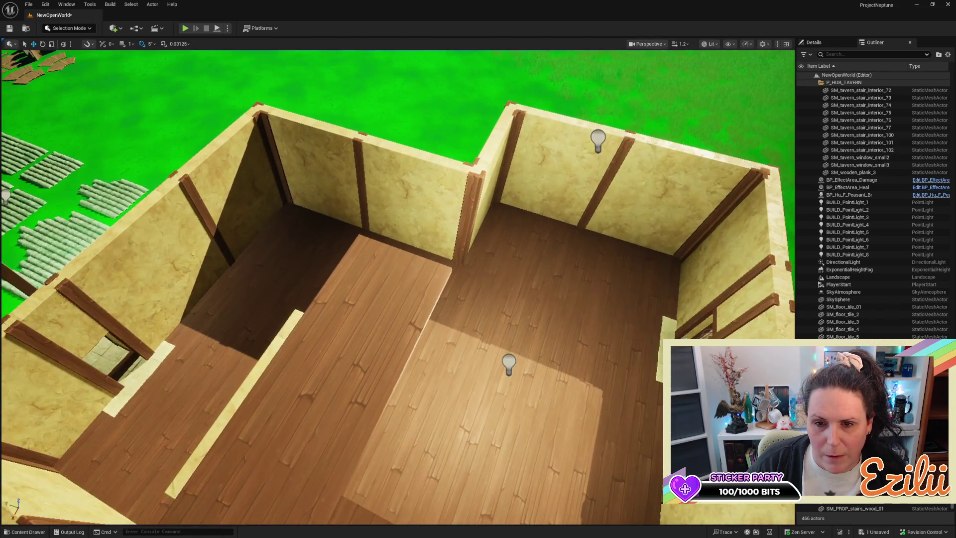
scroll(398, 288, "down", 10)
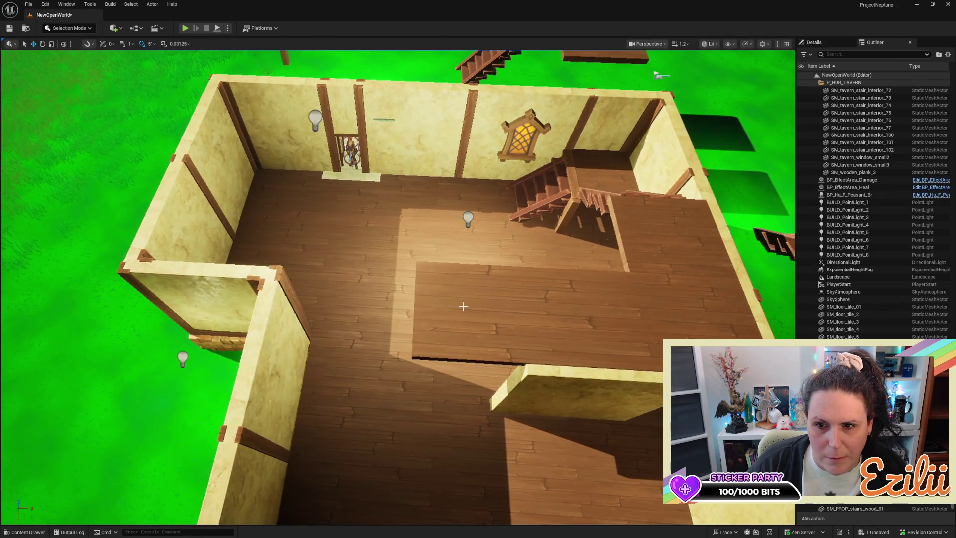
left_click(462, 306)
mouse_move(462, 307)
left_mouse_down()
mouse_move(309, 292)
mouse_move(294, 309)
left_mouse_up()
mouse_move(541, 257)
left_mouse_down()
mouse_move(527, 254)
mouse_move(540, 258)
left_mouse_up()
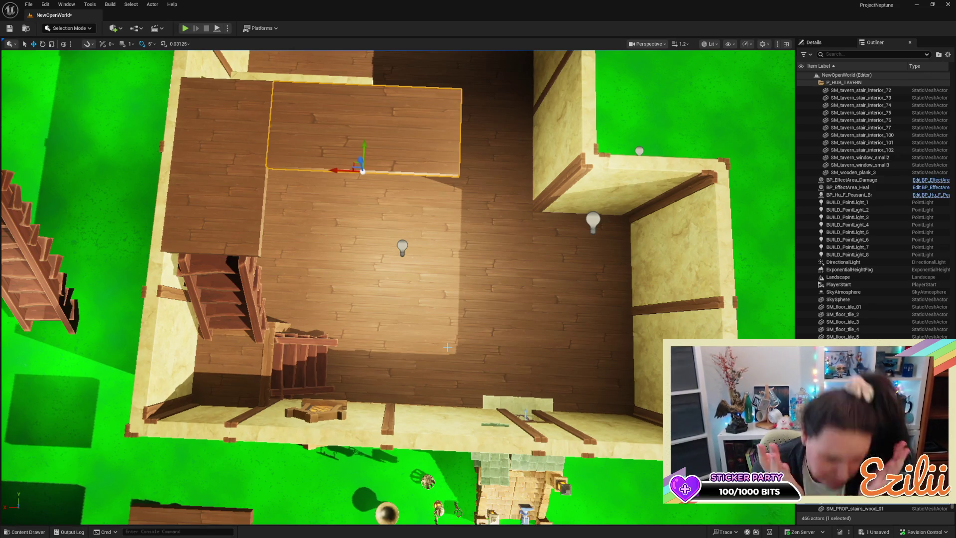
scroll(448, 347, "down", 3)
Step: Alt-drag a copy of the slab further along the back wall toward the side wall
mouse_move(448, 346)
left_mouse_down()
mouse_move(448, 239)
mouse_move(568, 239)
left_mouse_up()
mouse_move(557, 109)
left_mouse_down()
mouse_move(537, 150)
mouse_move(558, 109)
left_mouse_up()
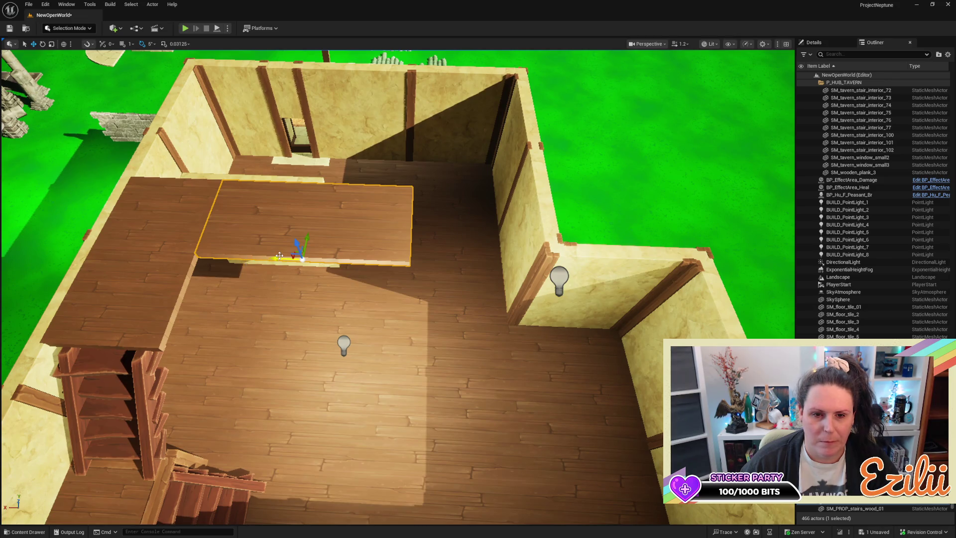
mouse_move(302, 258)
left_mouse_down()
mouse_move(520, 269)
mouse_move(493, 278)
mouse_move(536, 371)
left_mouse_up()
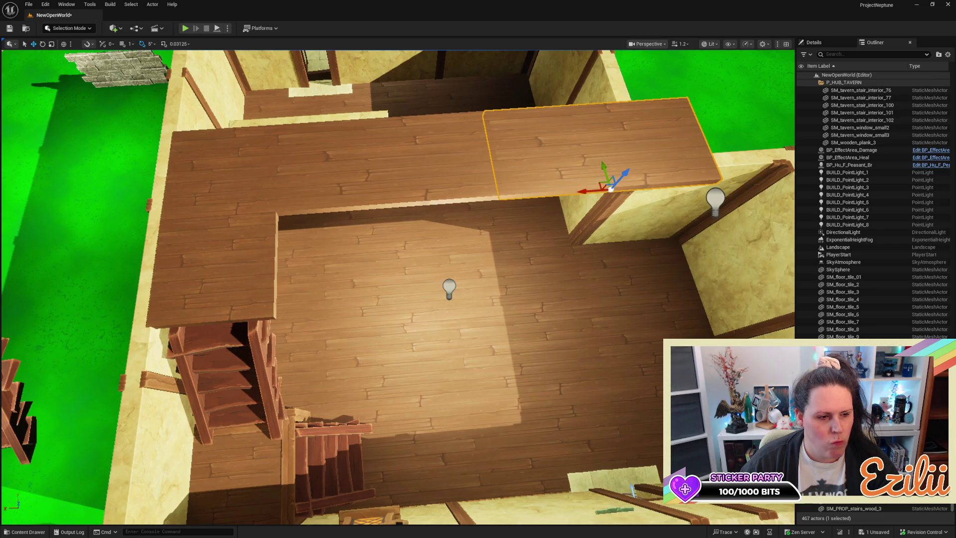
left_click_drag(537, 371, 537, 321)
mouse_move(441, 306)
left_mouse_down()
mouse_move(441, 314)
mouse_move(440, 306)
left_mouse_up()
Step: Nudge the middle gallery slab right to close the gap between slabs
left_click(441, 306)
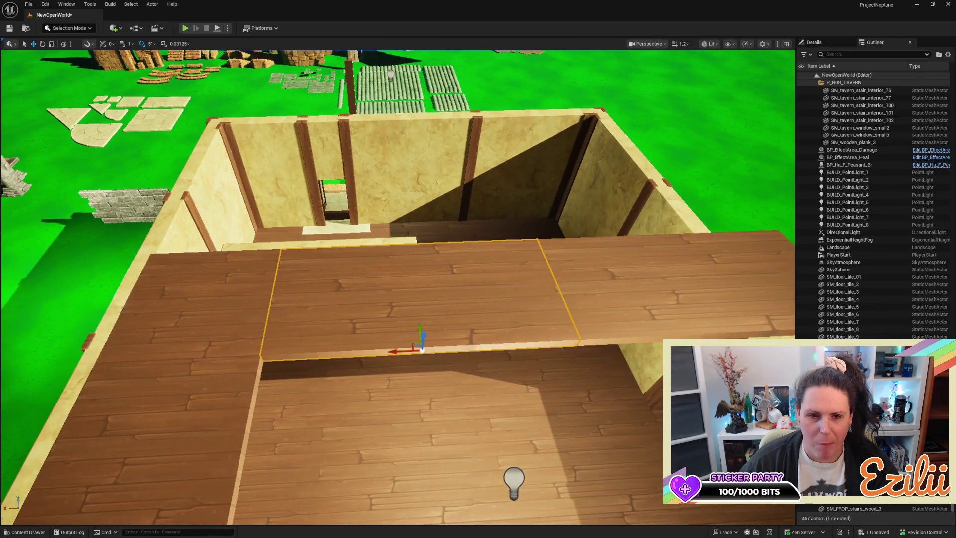
key("d")
key("a")
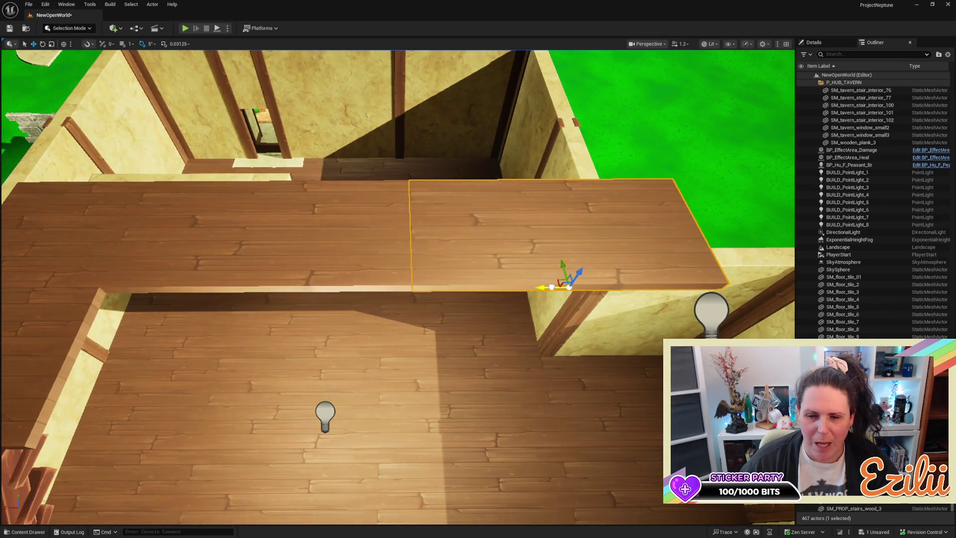
left_click_drag(542, 287, 547, 288)
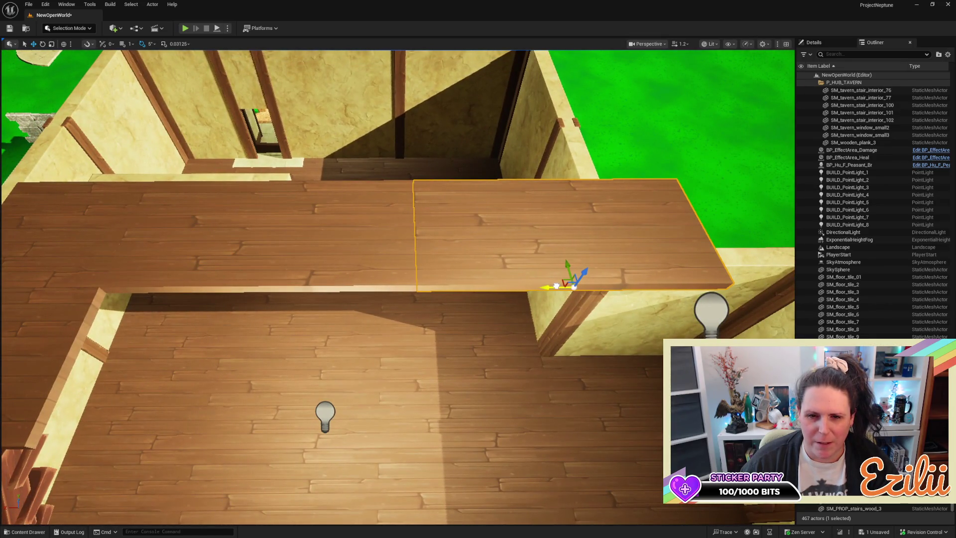
key("s")
key("w")
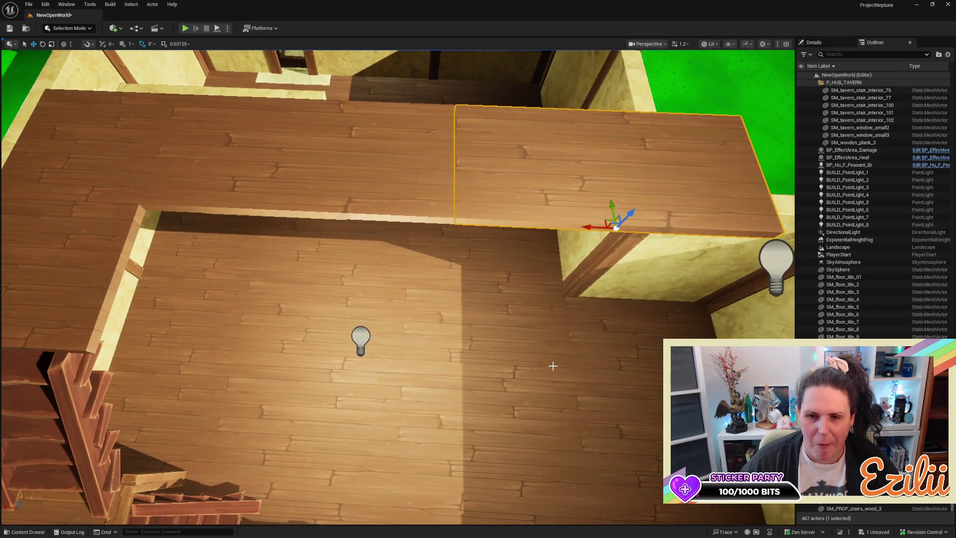
left_click_drag(551, 366, 463, 374)
key("d")
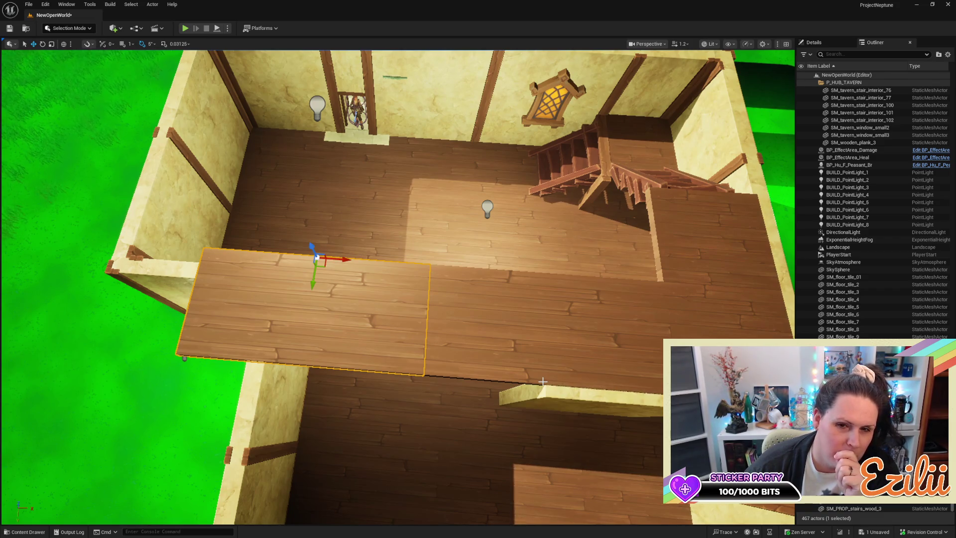
Step: Scale the end slab by the left wall down along X and push it flush against its neighbour
left_click(620, 354)
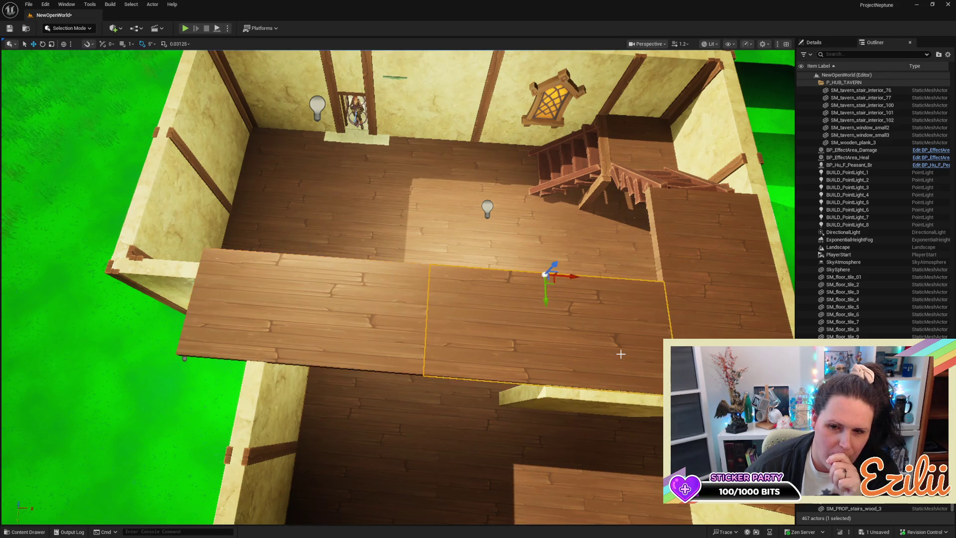
left_click(364, 324)
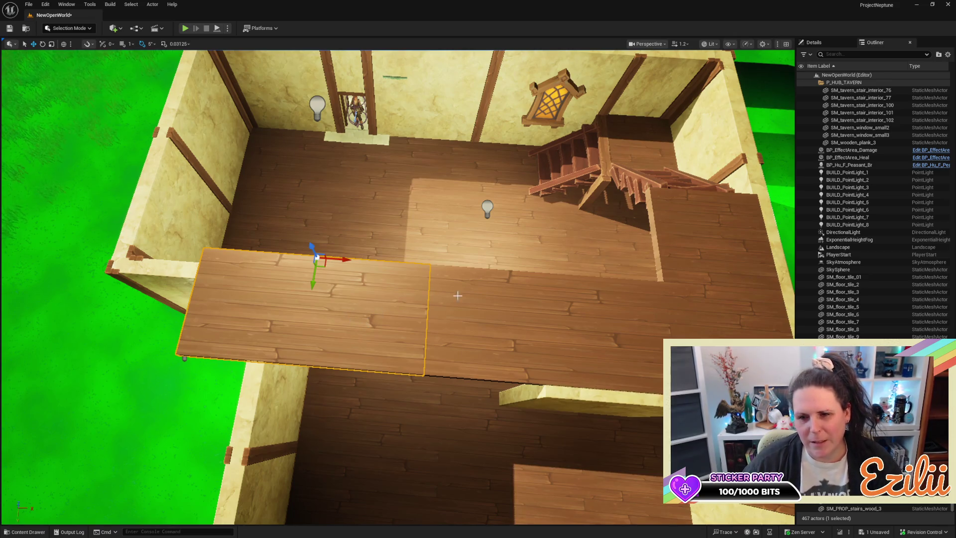
key("f")
key("r")
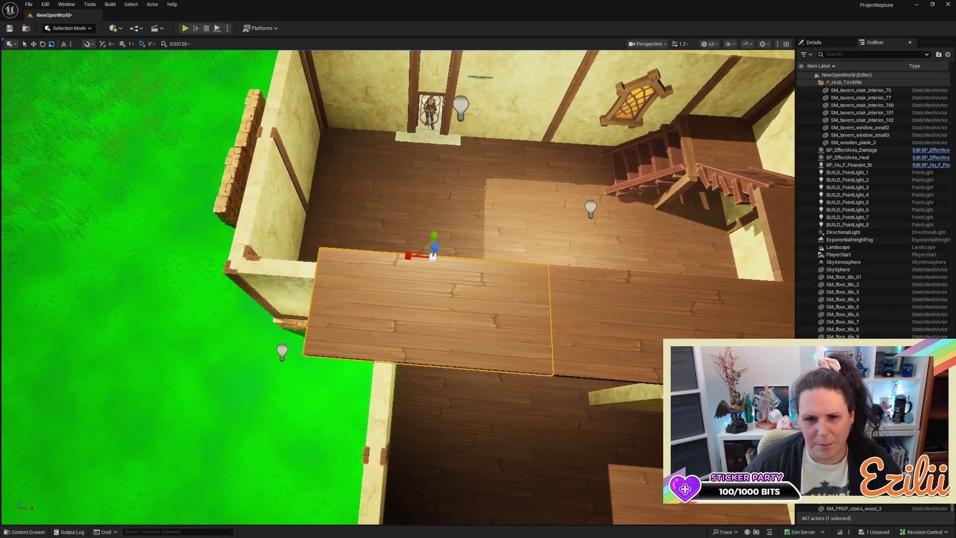
left_click_drag(396, 258, 411, 255)
key("w")
left_click_drag(468, 261, 497, 260)
key("e")
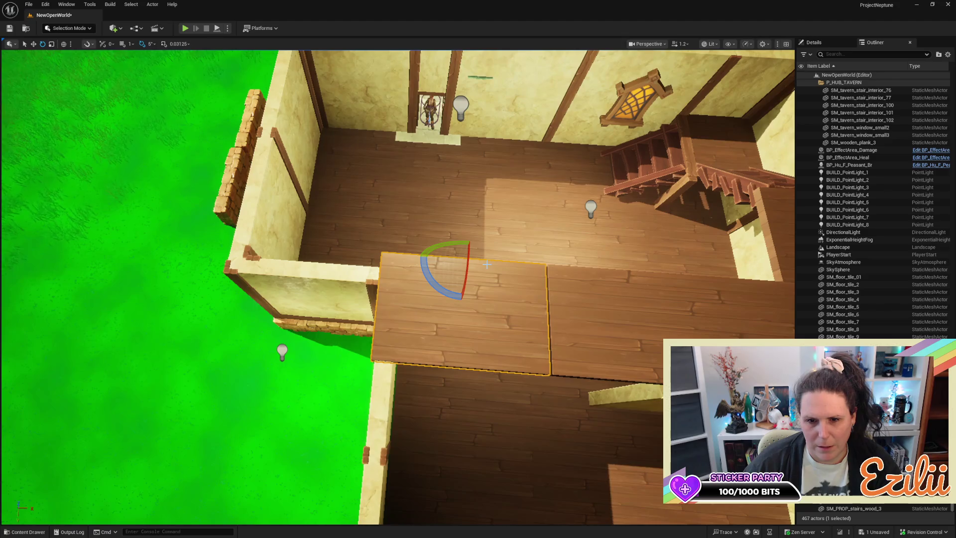
key("w")
left_click_drag(519, 264, 378, 269)
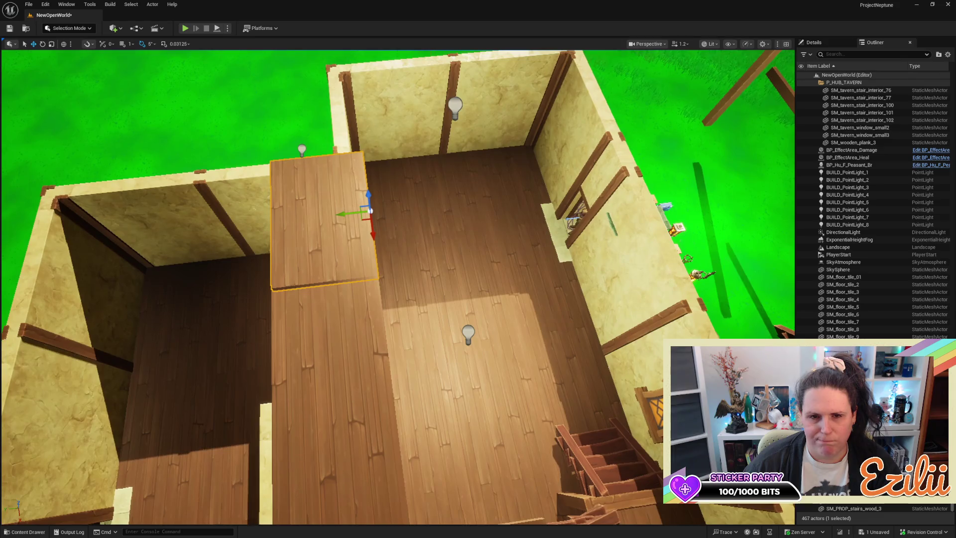
Step: Trim one gallery slab slightly, then move all three slabs into one straight line
mouse_move(378, 269)
left_mouse_down()
mouse_move(319, 272)
mouse_move(318, 296)
mouse_move(319, 259)
mouse_move(253, 261)
mouse_move(254, 229)
mouse_move(219, 229)
left_mouse_up()
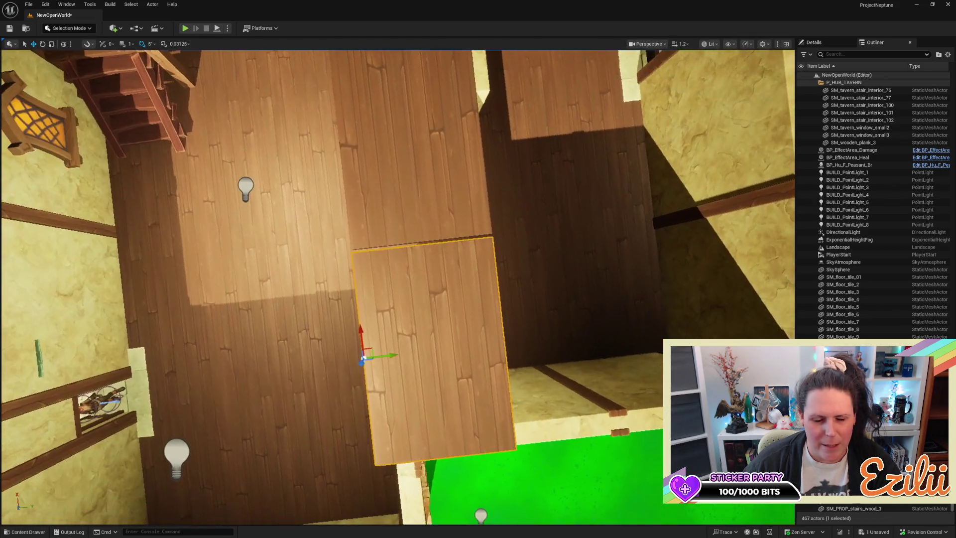
left_click_drag(486, 274, 468, 274)
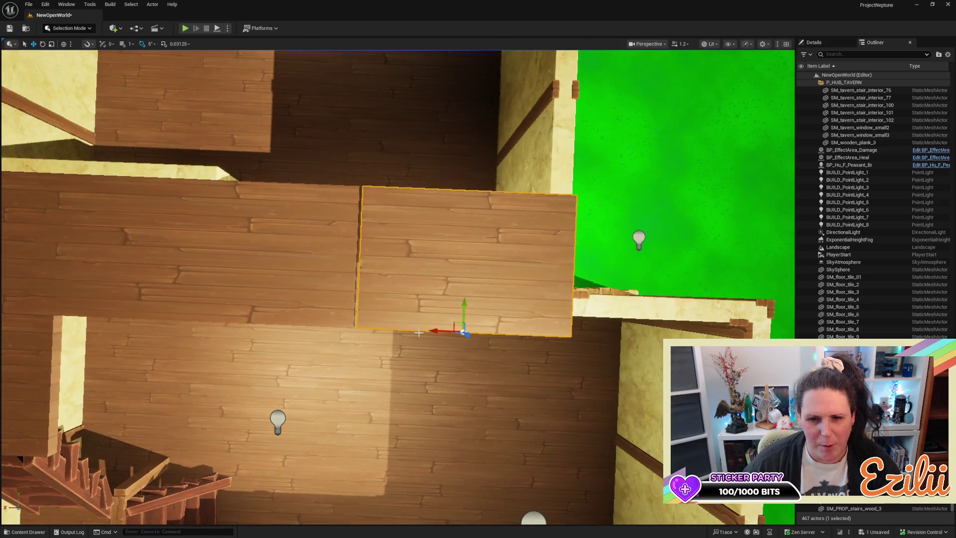
left_click_drag(423, 334, 427, 334)
key("r")
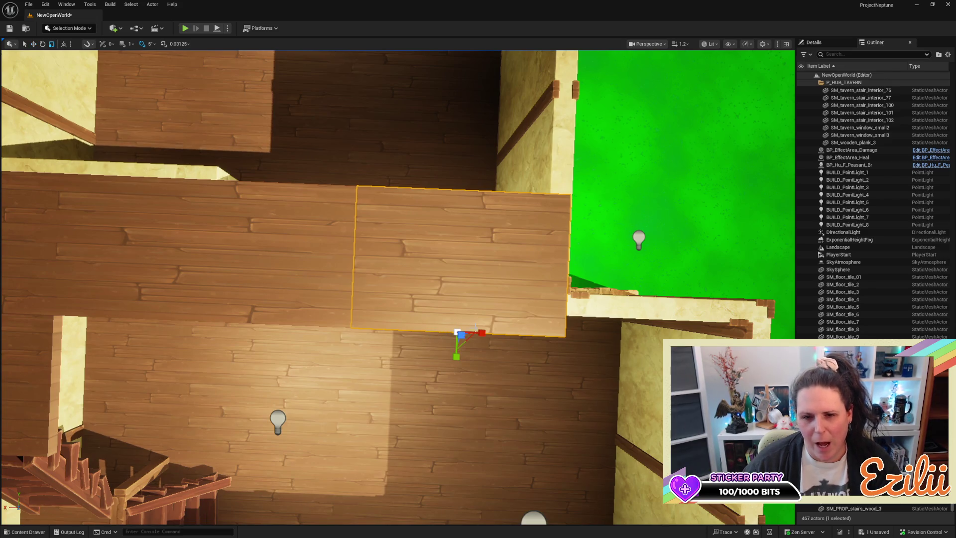
mouse_move(482, 332)
left_mouse_down()
mouse_move(426, 332)
mouse_move(438, 279)
mouse_move(623, 361)
left_mouse_up()
key("w")
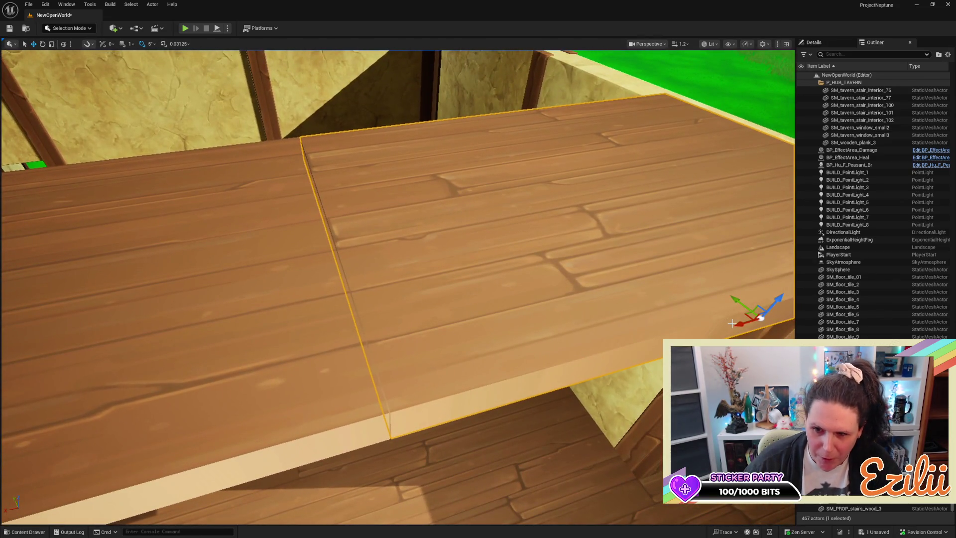
mouse_move(738, 325)
left_mouse_down()
mouse_move(687, 269)
mouse_move(654, 204)
mouse_move(638, 249)
mouse_move(603, 272)
left_mouse_up()
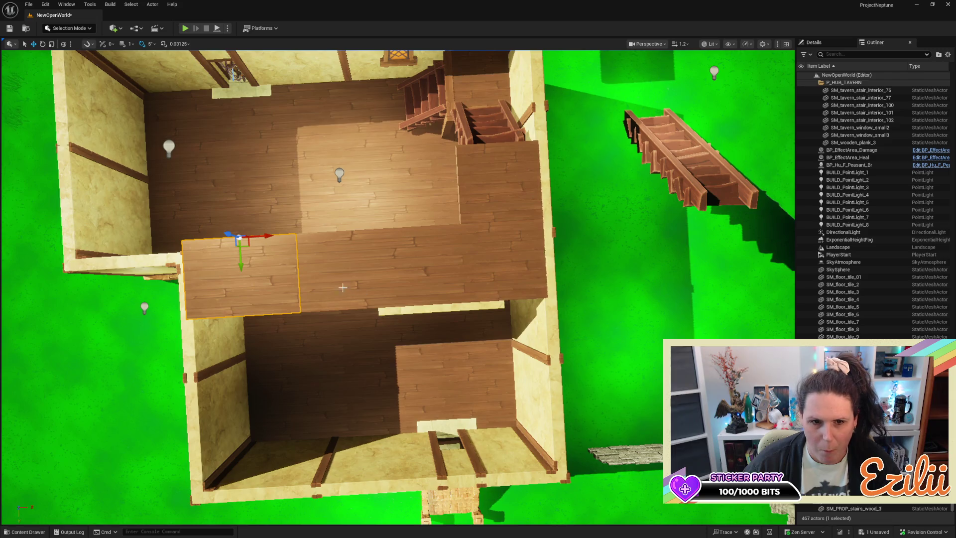
left_click(352, 264, "ctrl")
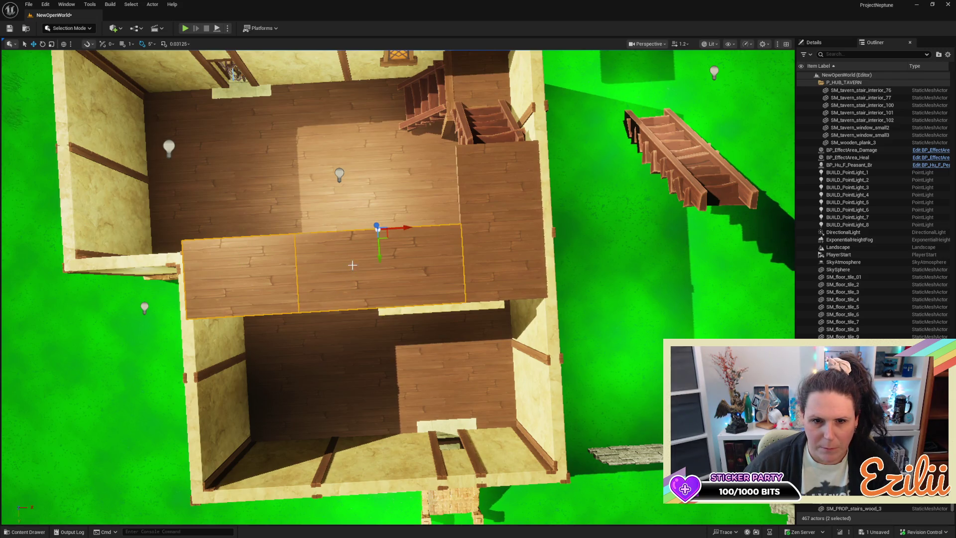
left_click(489, 268, "ctrl")
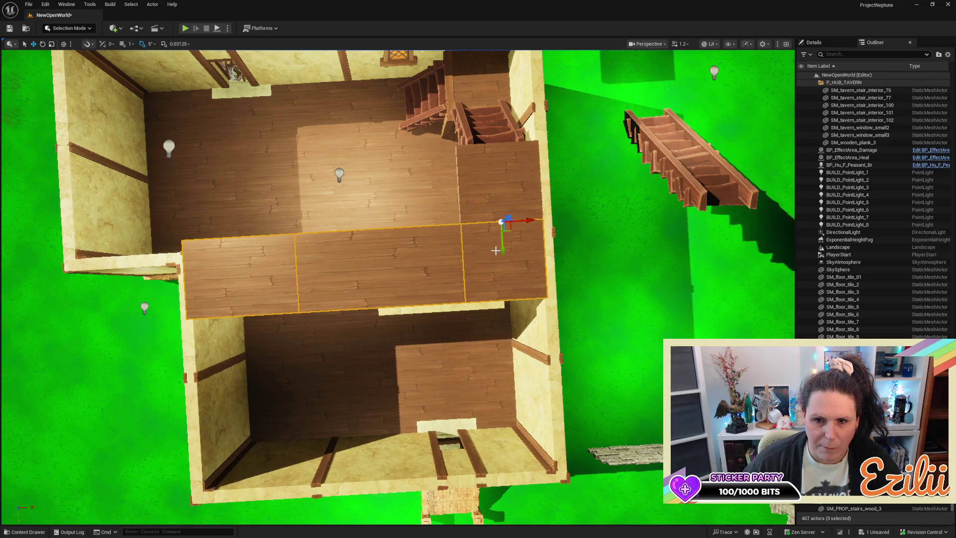
left_click_drag(500, 250, 497, 262)
Step: Move the stair-side slab down to meet the gallery and scale it narrower along Y
left_click(496, 207)
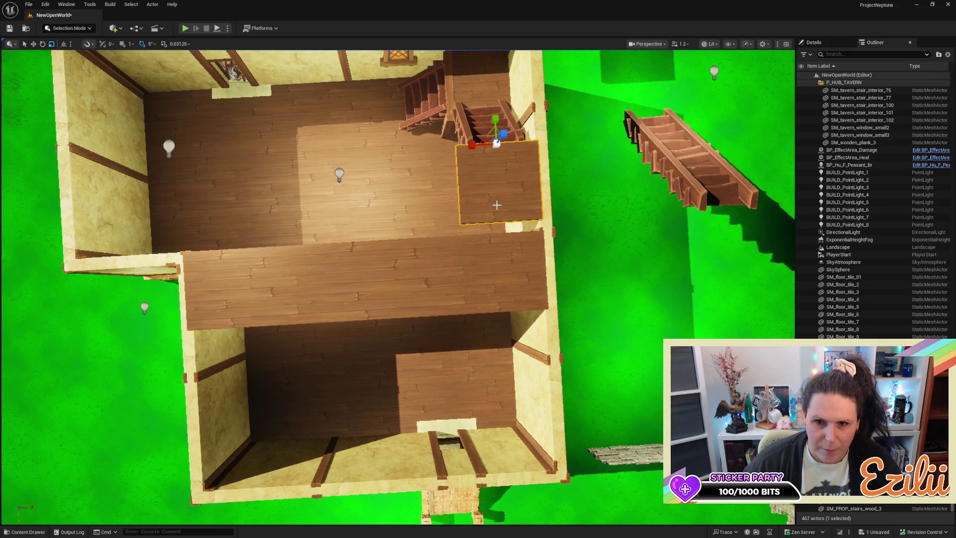
mouse_move(495, 120)
left_mouse_down()
mouse_move(495, 134)
mouse_move(448, 179)
left_mouse_up()
key("f")
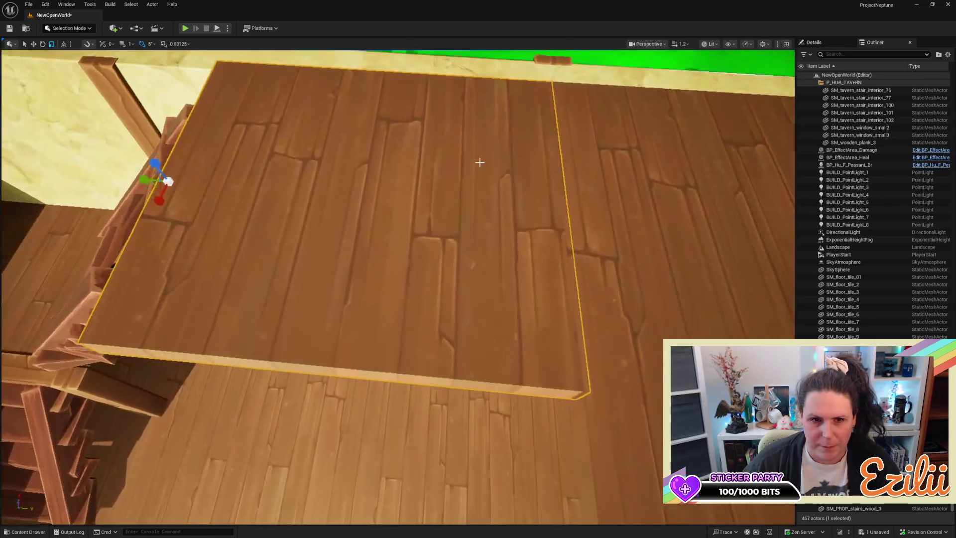
left_click_drag(139, 175, 137, 175)
scroll(138, 175, "down", 5)
scroll(386, 229, "down", 5)
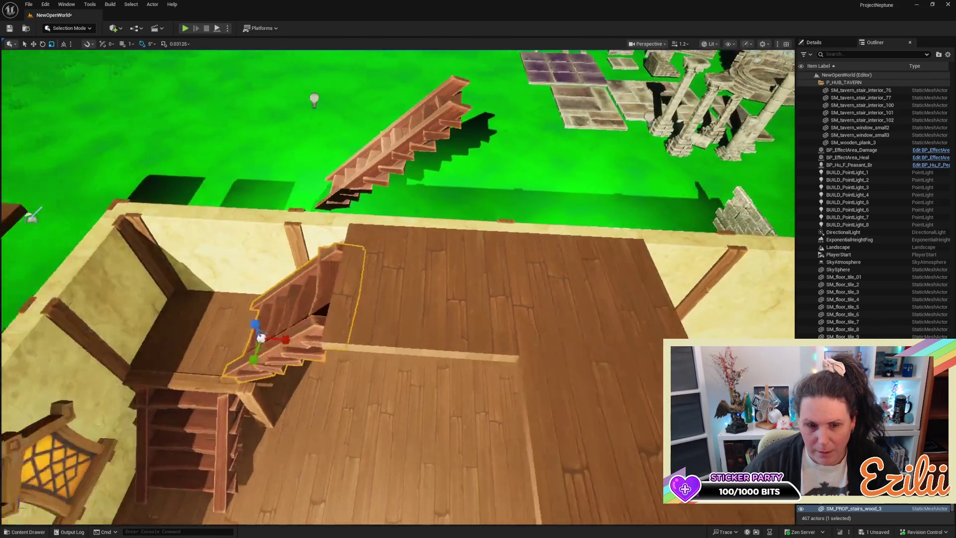
key("Escape")
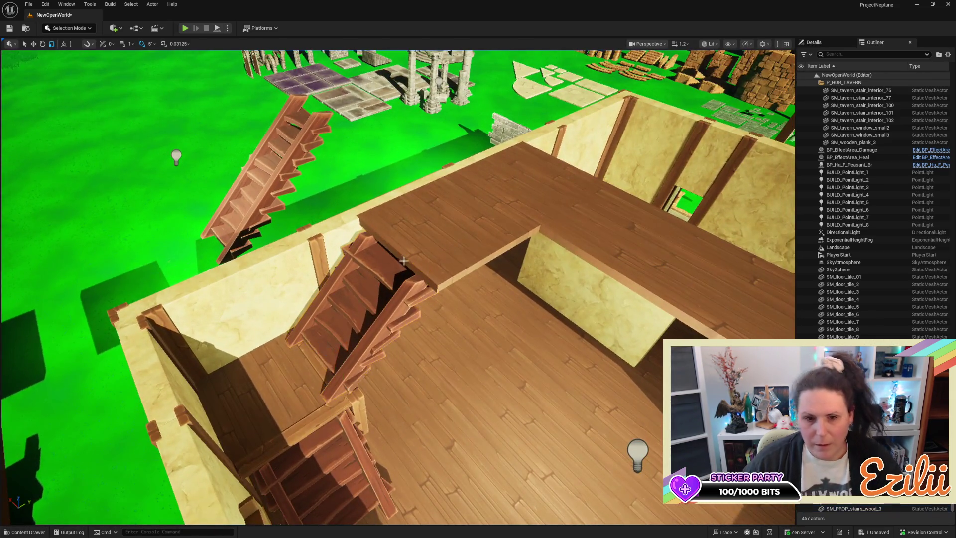
Step: Switch the gizmo to world axes and nudge the plank floor tile beside the stairs slightly left along X
left_click_drag(399, 395, 432, 338)
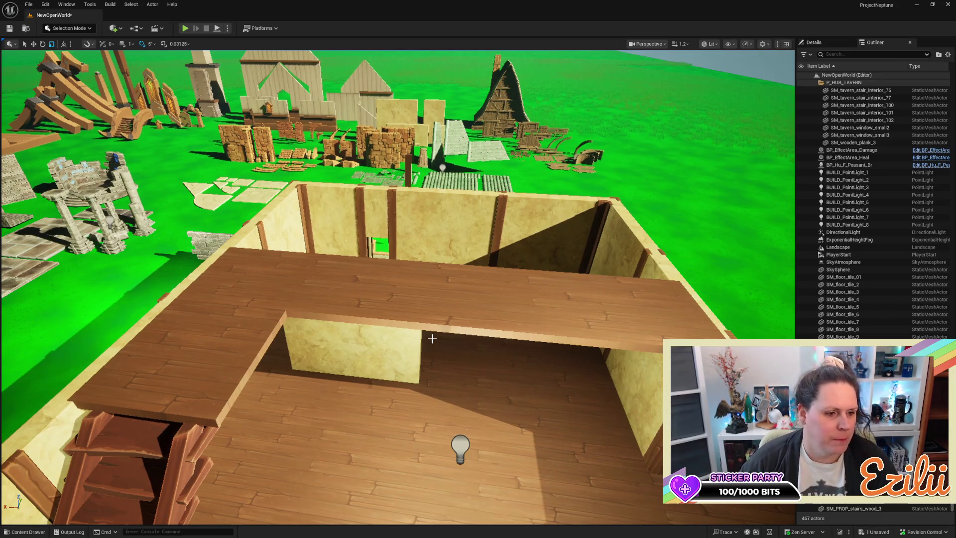
mouse_move(507, 388)
left_mouse_down()
mouse_move(507, 368)
mouse_move(508, 411)
left_mouse_up()
left_click(617, 380)
scroll(617, 380, "down", 5)
scroll(616, 379, "up", 2)
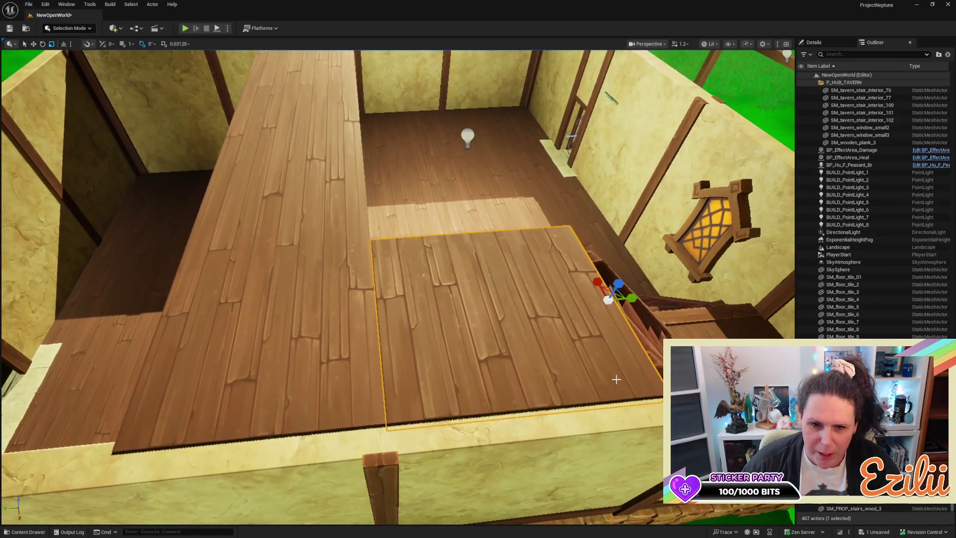
key("ctrl+grave")
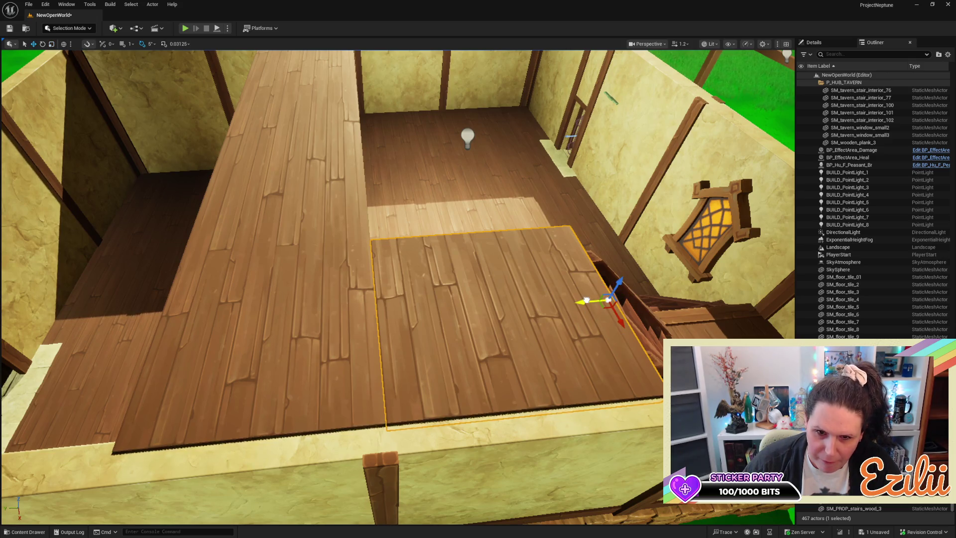
left_click_drag(587, 300, 586, 300)
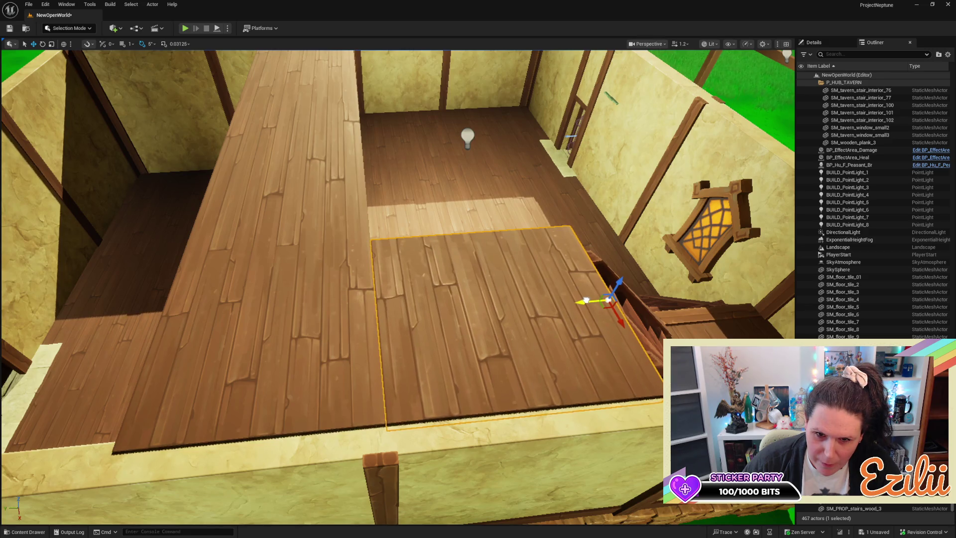
mouse_move(498, 349)
left_mouse_down()
mouse_move(488, 229)
mouse_move(488, 259)
mouse_move(478, 259)
mouse_move(478, 219)
mouse_move(478, 239)
left_mouse_up()
left_click_drag(547, 234, 548, 270)
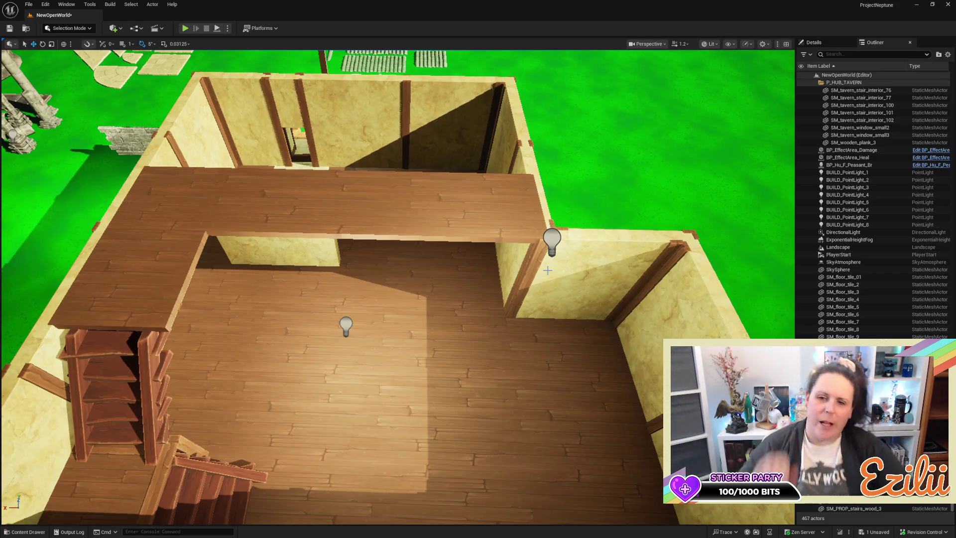
mouse_move(547, 271)
left_mouse_down()
mouse_move(525, 212)
mouse_move(498, 274)
mouse_move(348, 155)
left_mouse_up()
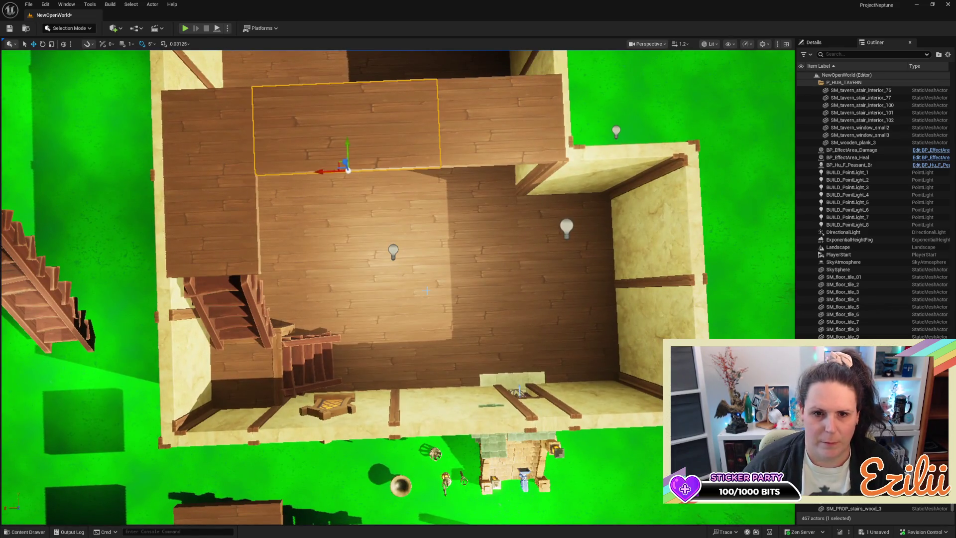
mouse_move(422, 294)
left_mouse_down()
mouse_move(425, 164)
mouse_move(434, 179)
mouse_move(388, 219)
left_mouse_up()
left_click(427, 164, "ctrl")
left_click_drag(533, 239, 534, 254)
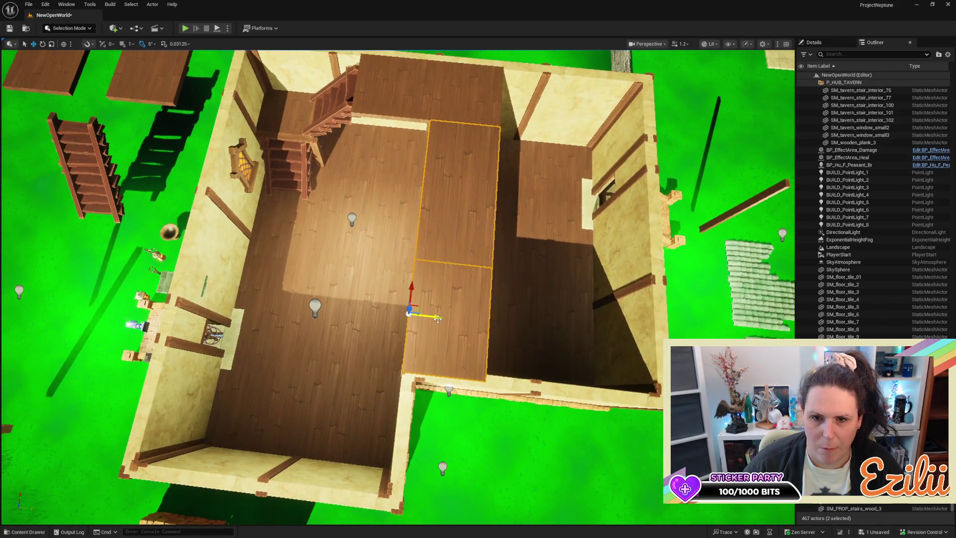
mouse_move(437, 319)
left_mouse_down()
mouse_move(294, 304)
mouse_move(359, 299)
mouse_move(304, 248)
left_mouse_up()
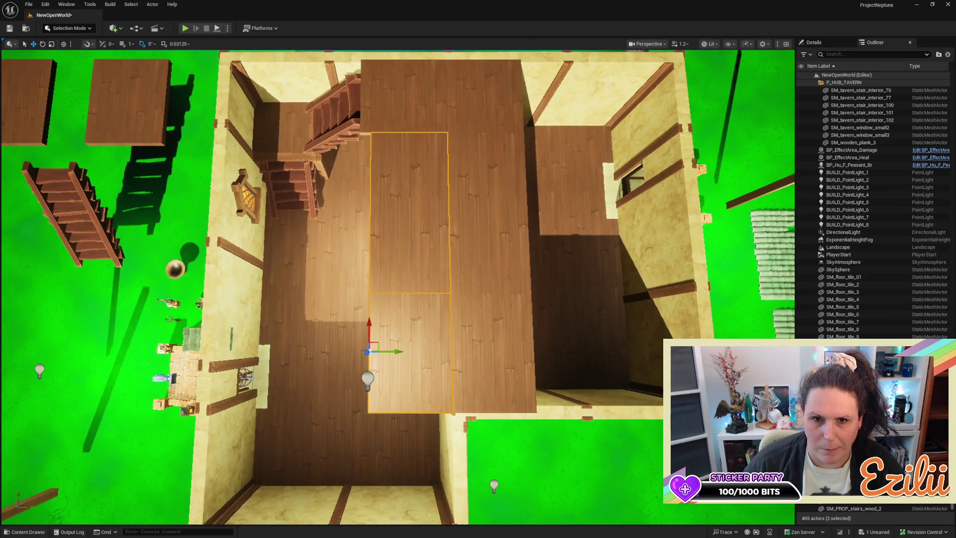
left_click_drag(354, 260, 346, 255)
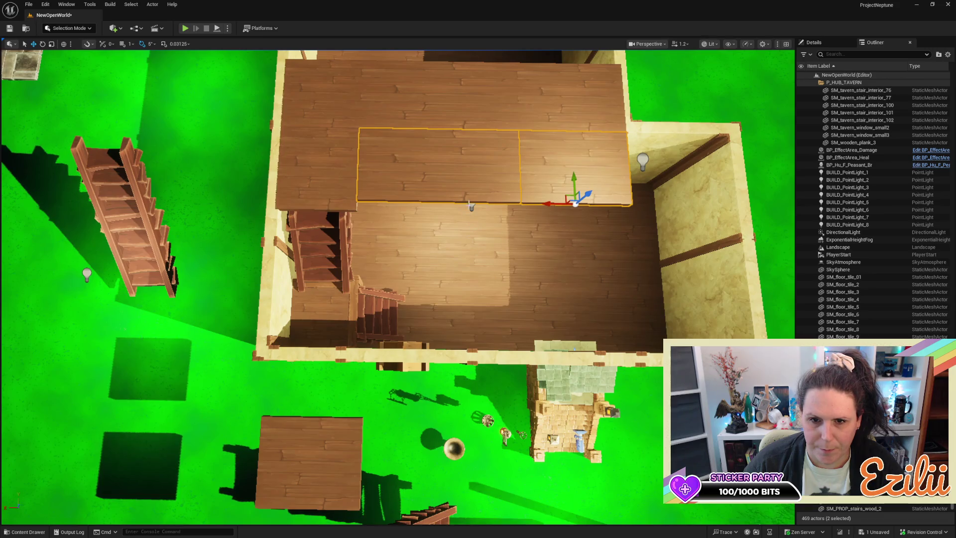
key("Delete")
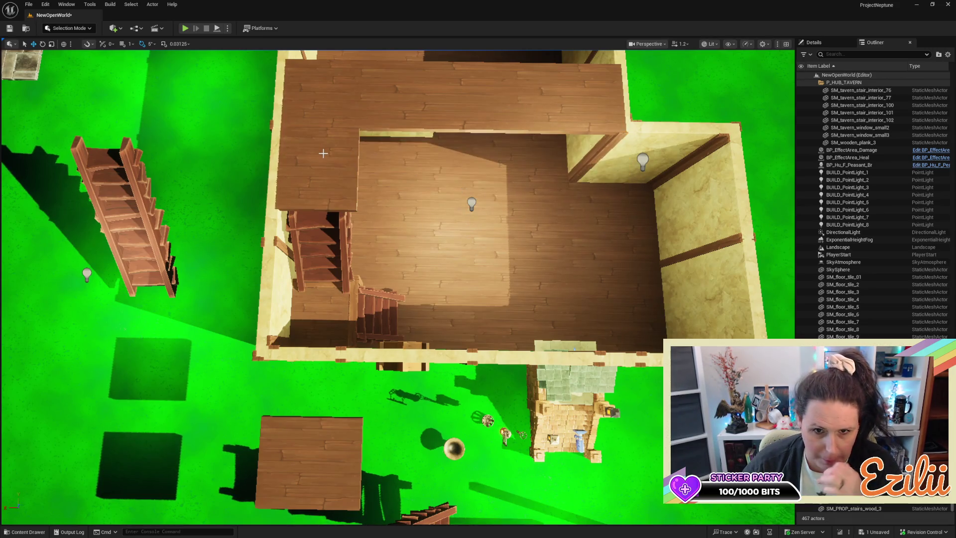
Step: Duplicate the gallery plank above the stairs, sliding the copy to the right
left_click(322, 153)
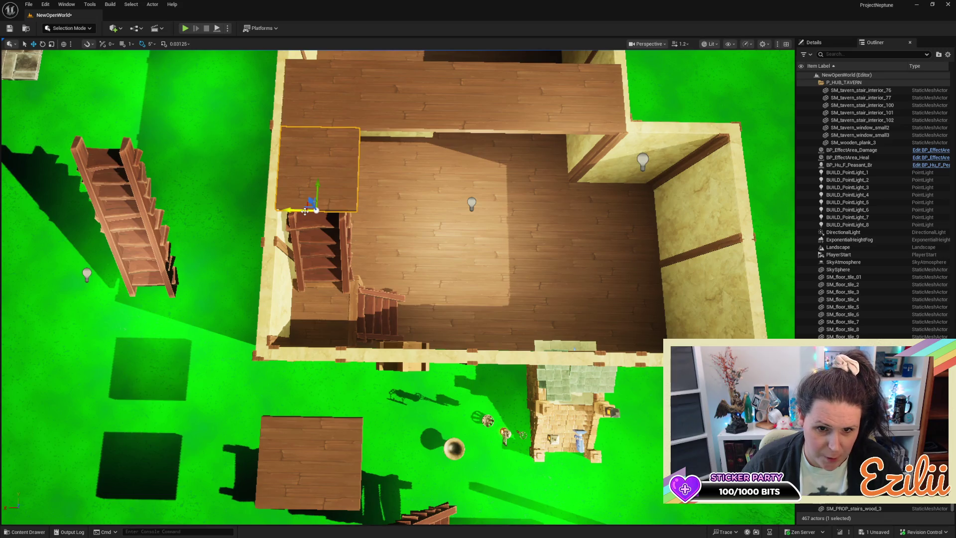
left_click_drag(288, 210, 371, 200, "alt")
left_click_drag(371, 201, 249, 200)
mouse_move(458, 151)
left_mouse_down()
mouse_move(488, 151)
mouse_move(478, 130)
mouse_move(458, 150)
mouse_move(301, 148)
mouse_move(340, 147)
mouse_move(352, 337)
left_mouse_up()
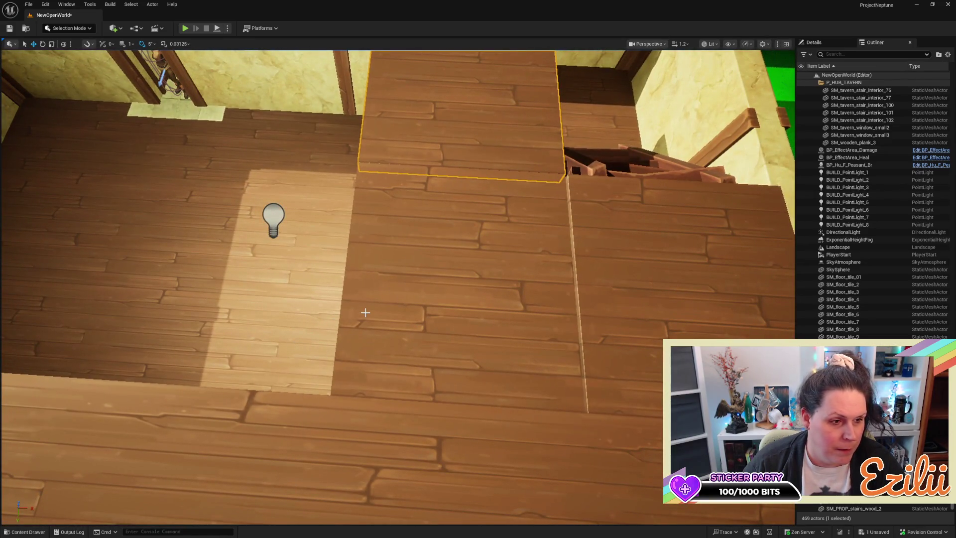
Step: Undo the stray tile moves and place a plank copy down beside the staircase
left_click(367, 315)
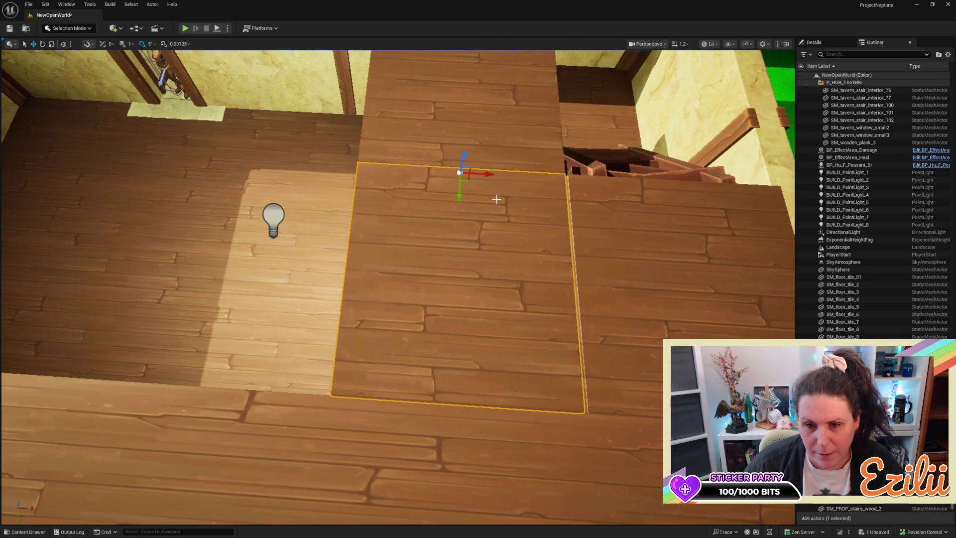
left_click_drag(492, 174, 503, 177)
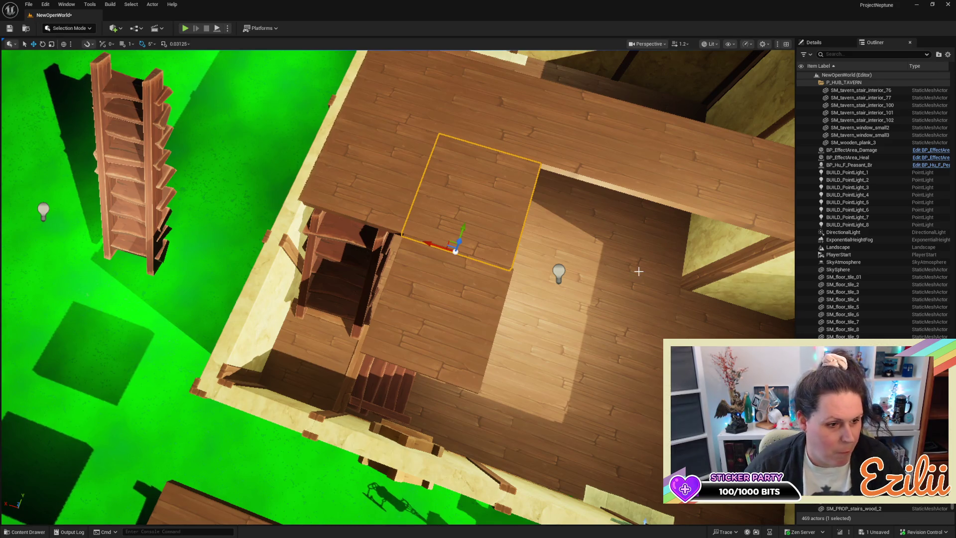
key("ctrl+z")
key("ctrl+z")
key("ctrl+z")
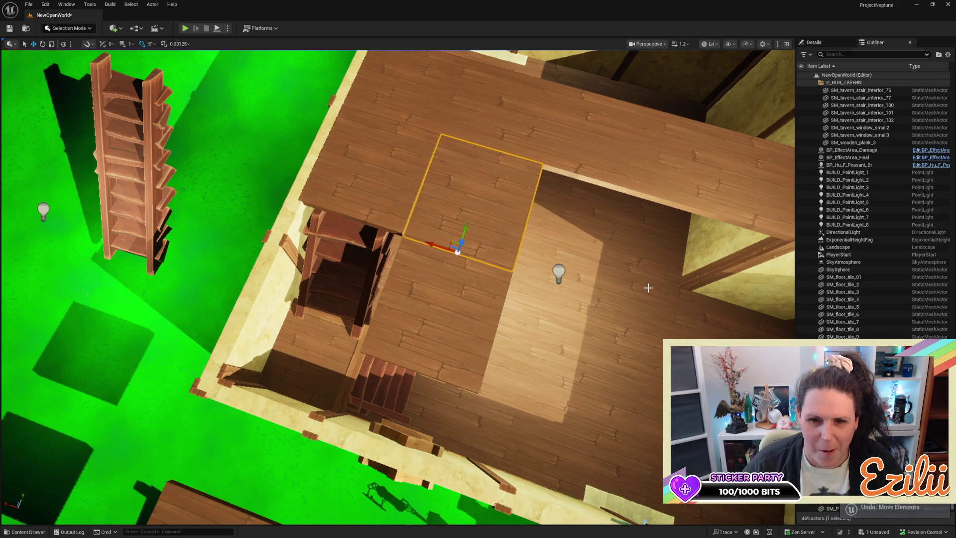
key("ctrl+z")
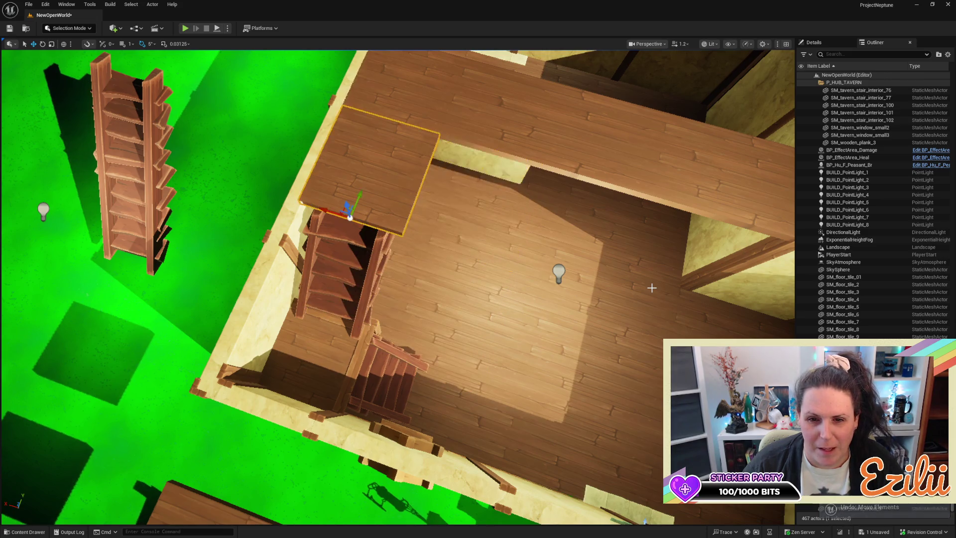
mouse_move(323, 209)
left_mouse_down()
mouse_move(448, 219)
mouse_move(365, 330)
mouse_move(370, 322)
left_mouse_up()
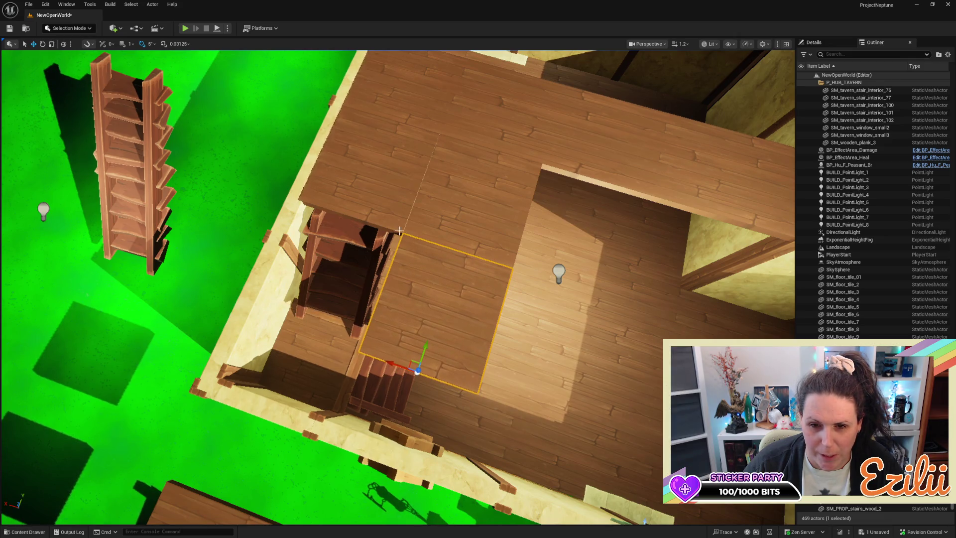
Step: Shift the two floor tiles beside the stairs slightly left along X
left_click(444, 198, "ctrl")
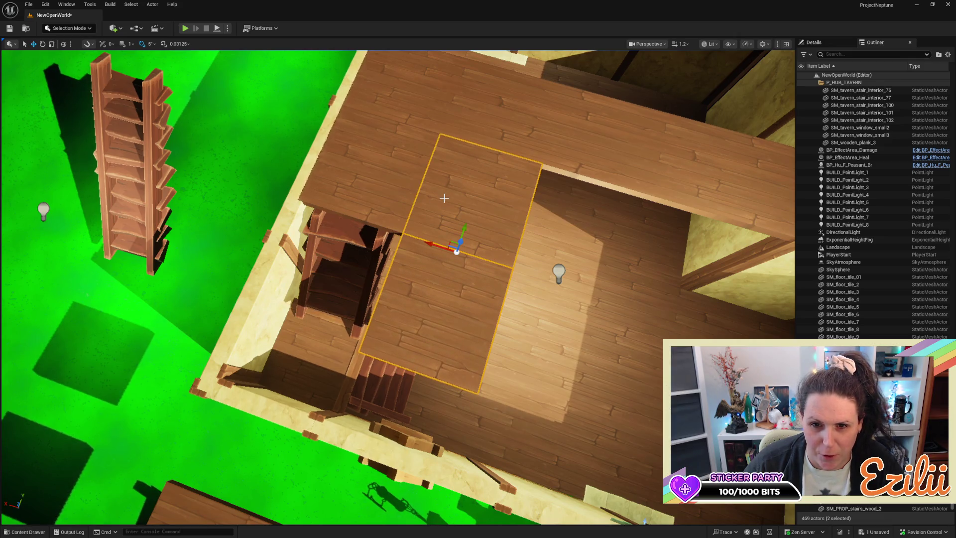
left_click_drag(432, 243, 433, 243)
key("Escape")
left_click_drag(353, 264, 353, 264)
Step: Raise both floor tiles slightly along Z so their heights line up
left_click(438, 249)
left_click(472, 269, "ctrl")
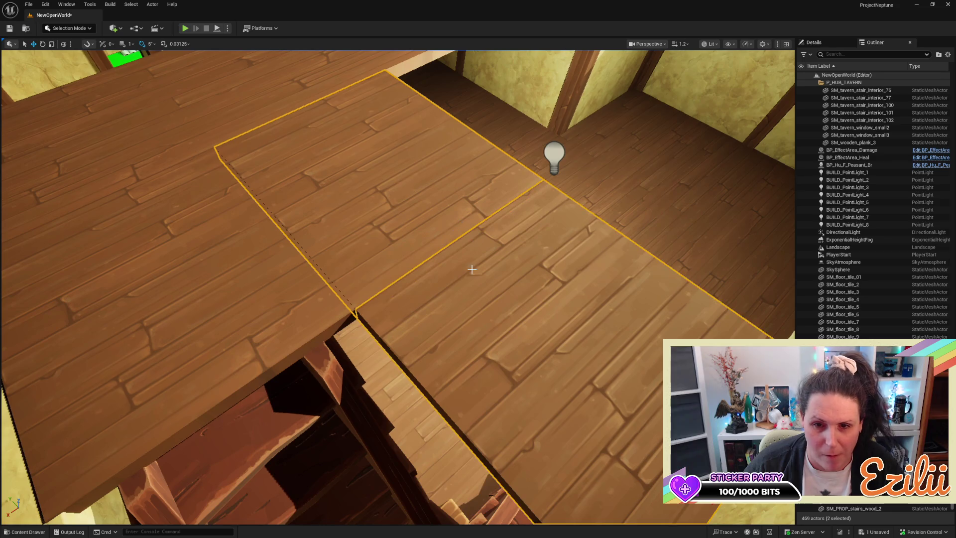
left_click_drag(427, 294, 426, 294)
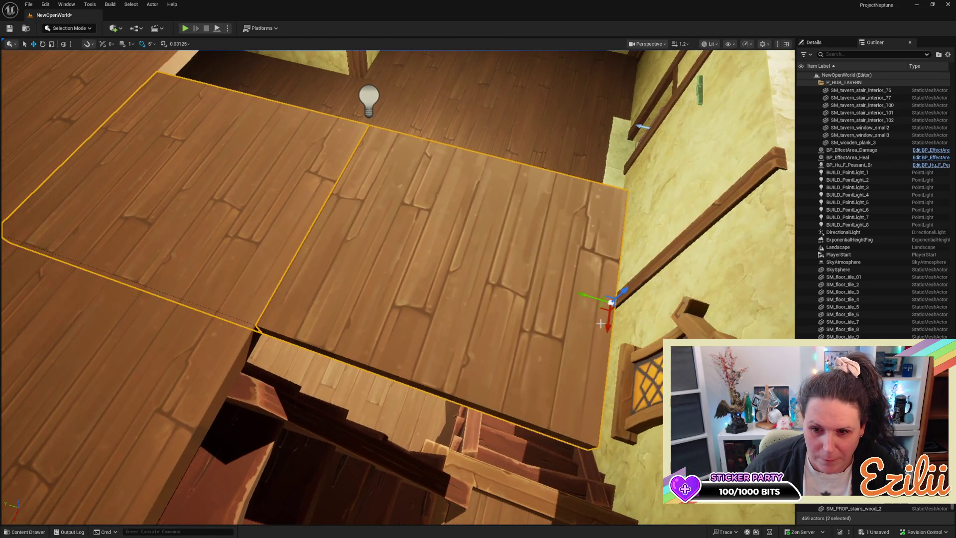
mouse_move(604, 325)
left_mouse_down()
mouse_move(526, 322)
mouse_move(517, 264)
mouse_move(649, 285)
mouse_move(649, 463)
mouse_move(616, 269)
left_mouse_up()
key("Escape")
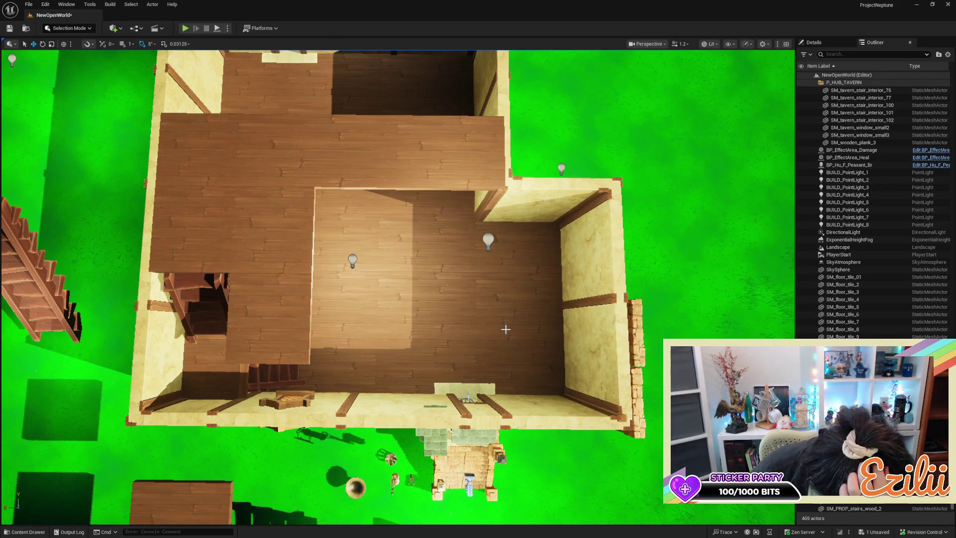
mouse_move(420, 334)
left_mouse_down()
mouse_move(448, 327)
mouse_move(423, 324)
mouse_move(421, 314)
mouse_move(378, 324)
mouse_move(413, 319)
mouse_move(408, 284)
mouse_move(358, 296)
left_mouse_up()
left_click(407, 284)
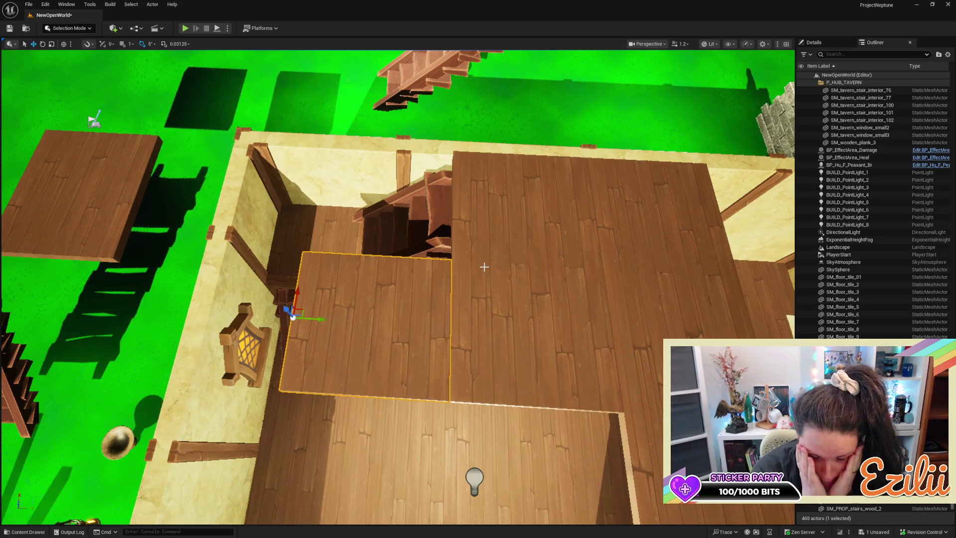
left_click_drag(656, 219, 374, 224)
scroll(399, 288, "up", 5)
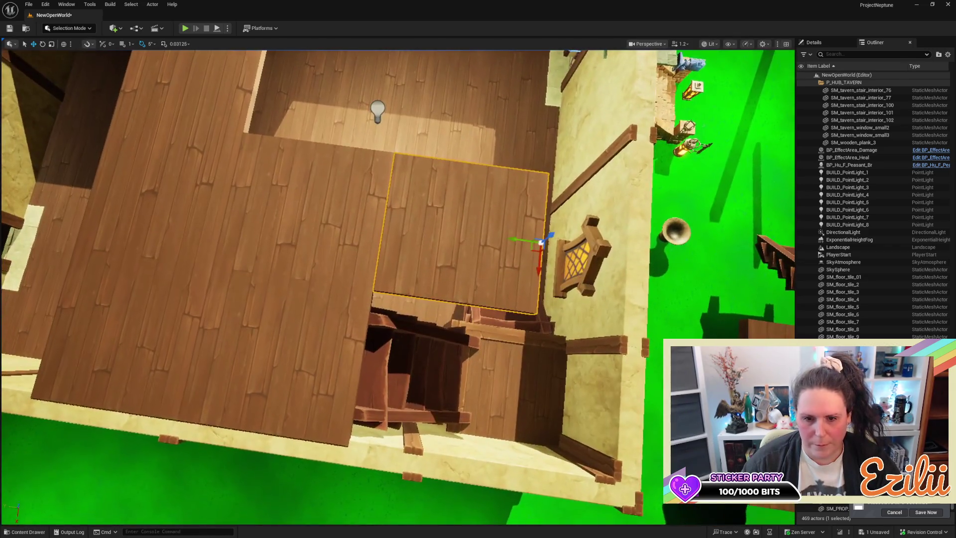
scroll(398, 287, "down", 8)
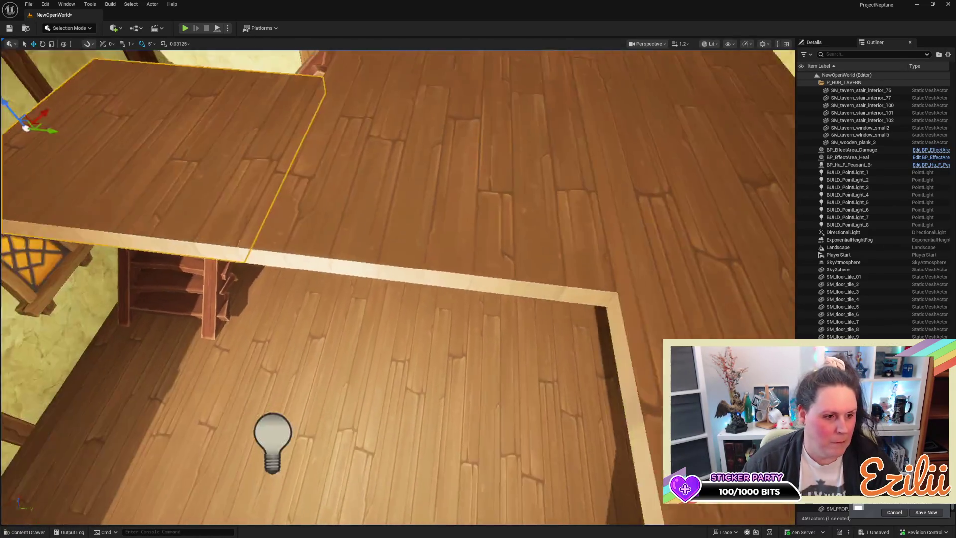
scroll(398, 287, "up", 3)
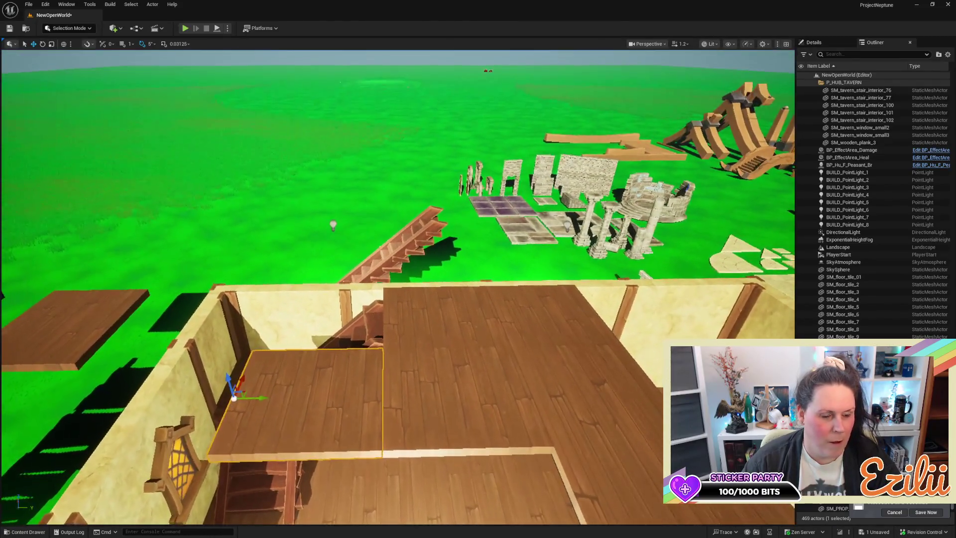
scroll(319, 293, "up", 5)
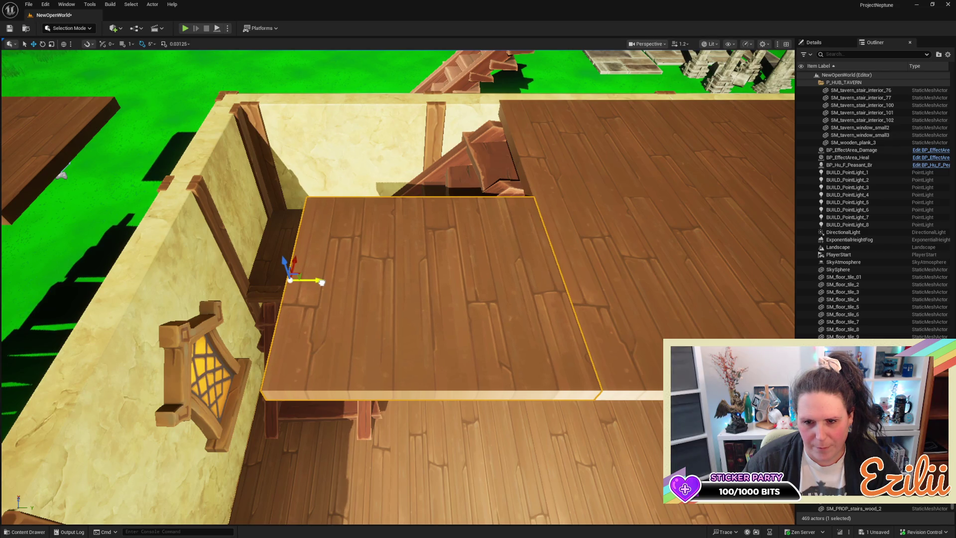
mouse_move(323, 286)
left_mouse_down()
mouse_move(384, 274)
mouse_move(383, 264)
mouse_move(363, 247)
mouse_move(307, 266)
left_mouse_up()
left_click(373, 249)
scroll(471, 312, "down", 10)
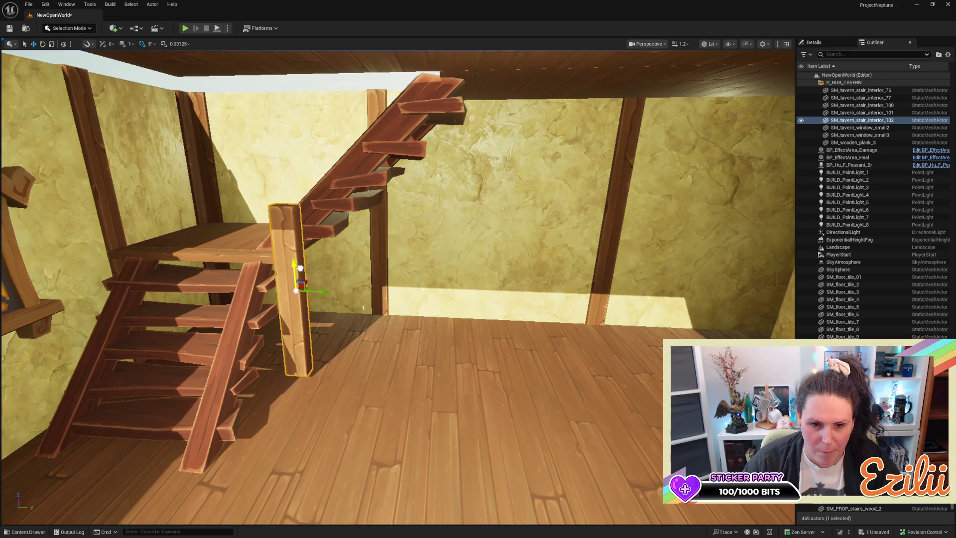
Step: Alt-drag the railing post upward to stack a copy, SM_tavern_stair_interior_103, above it
left_click_drag(295, 277, 297, 162, "alt")
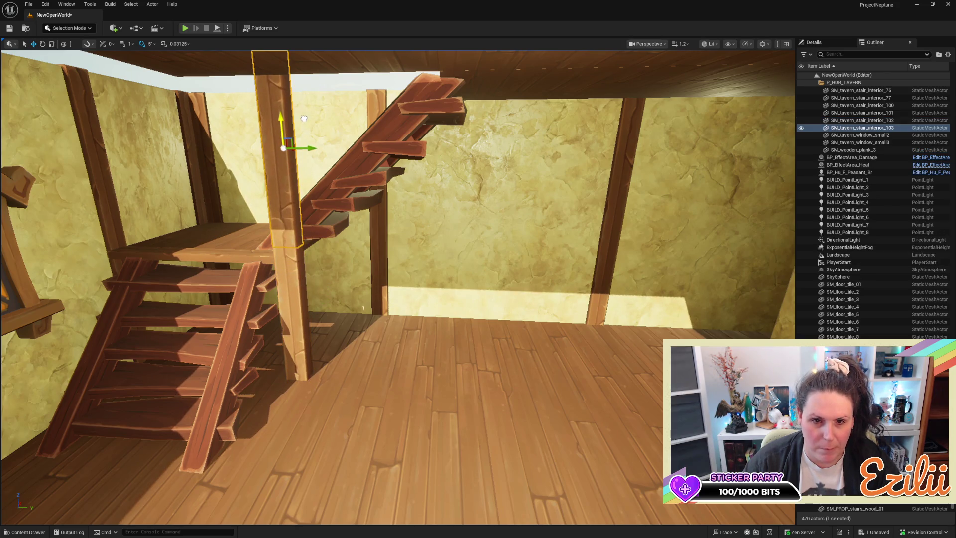